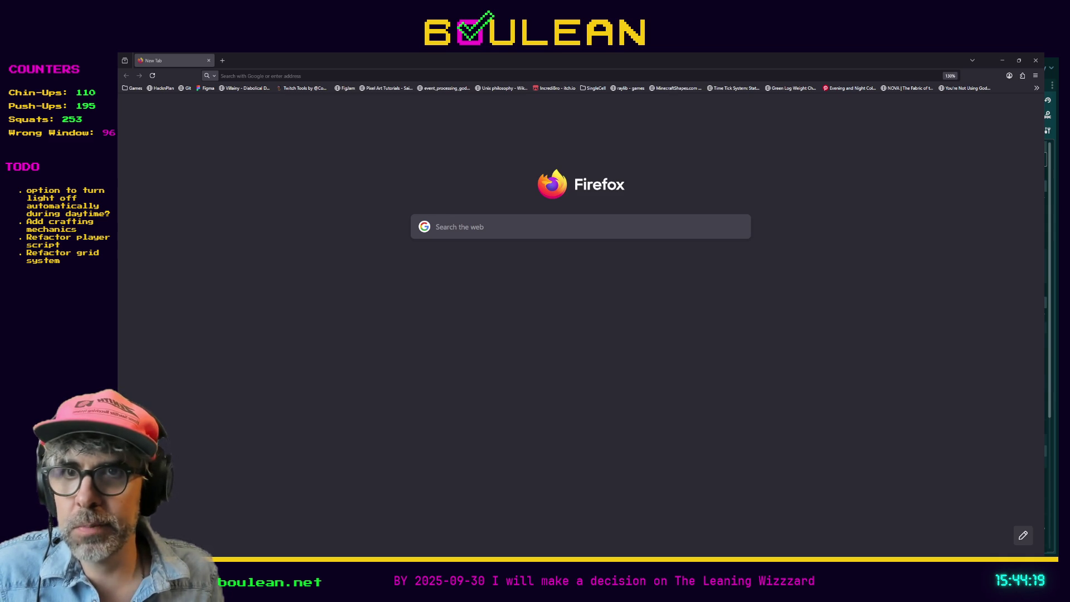
Switch from the empty Firefox tab back to the Godot editor showing grid_manager.gd
key(alt+Tab)
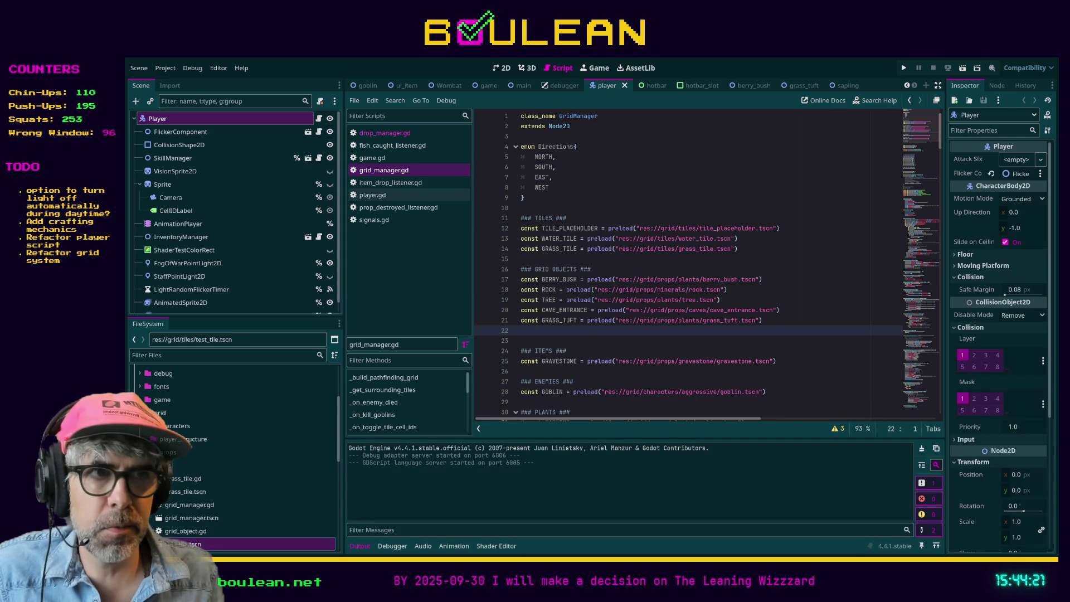
Place the cursor on the ENEMIES comment line, then save to launch the game
click(594, 383)
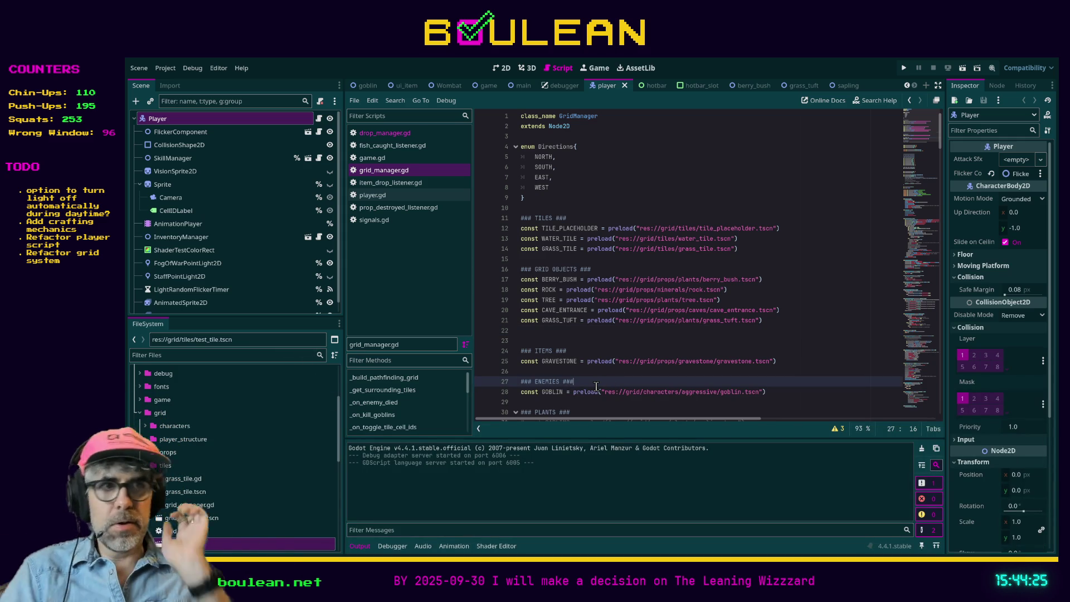
key(ctrl+s)
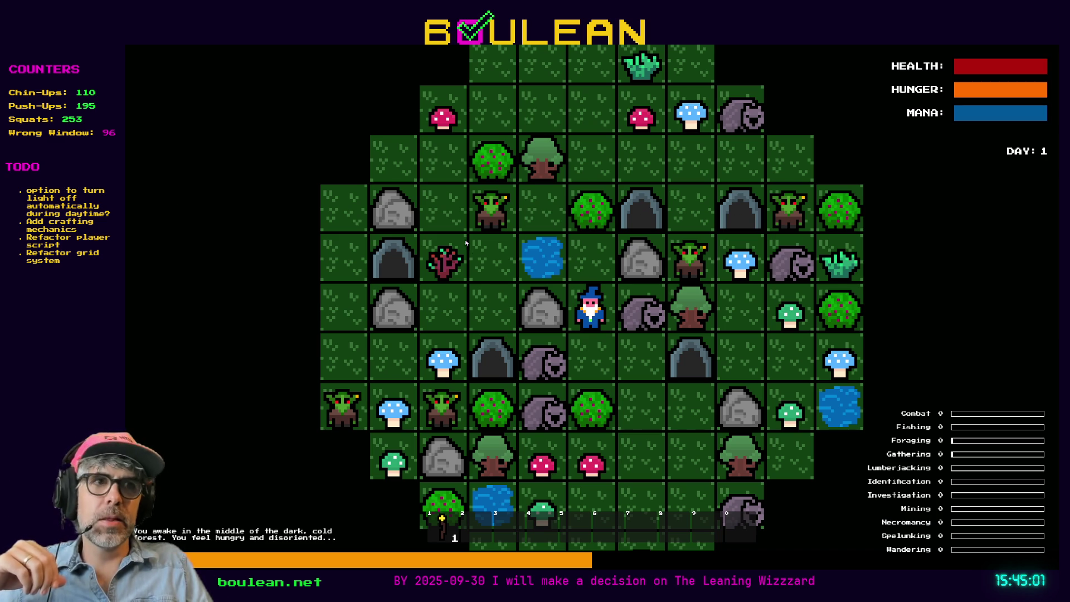
Zoom the game map in and back out, then move the wizard one tile north
scroll(579, 308, up, 2)
scroll(621, 328, up, 3)
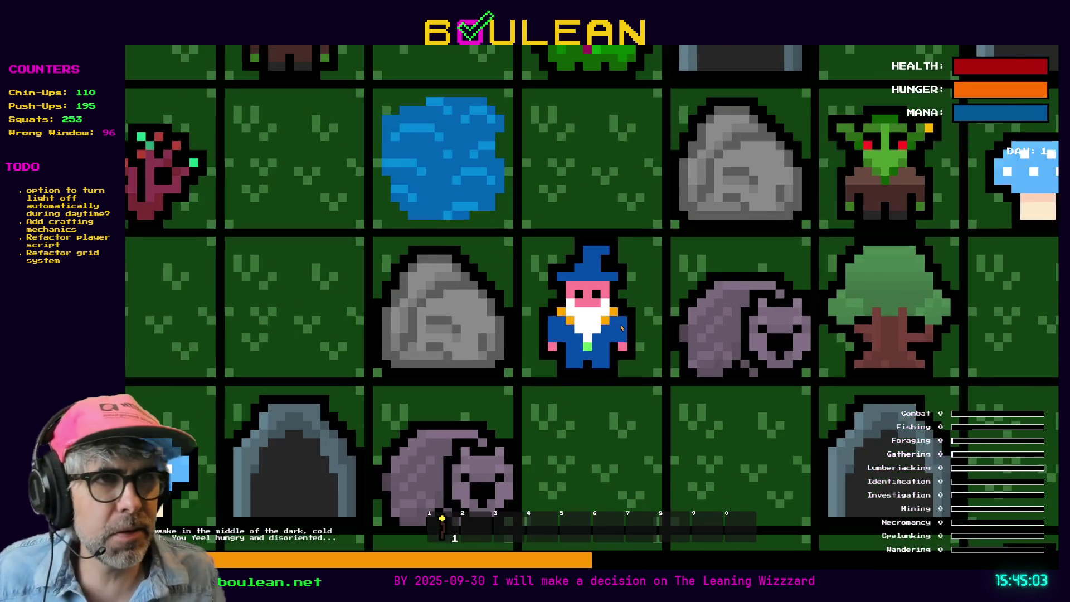
scroll(540, 384, up, 1)
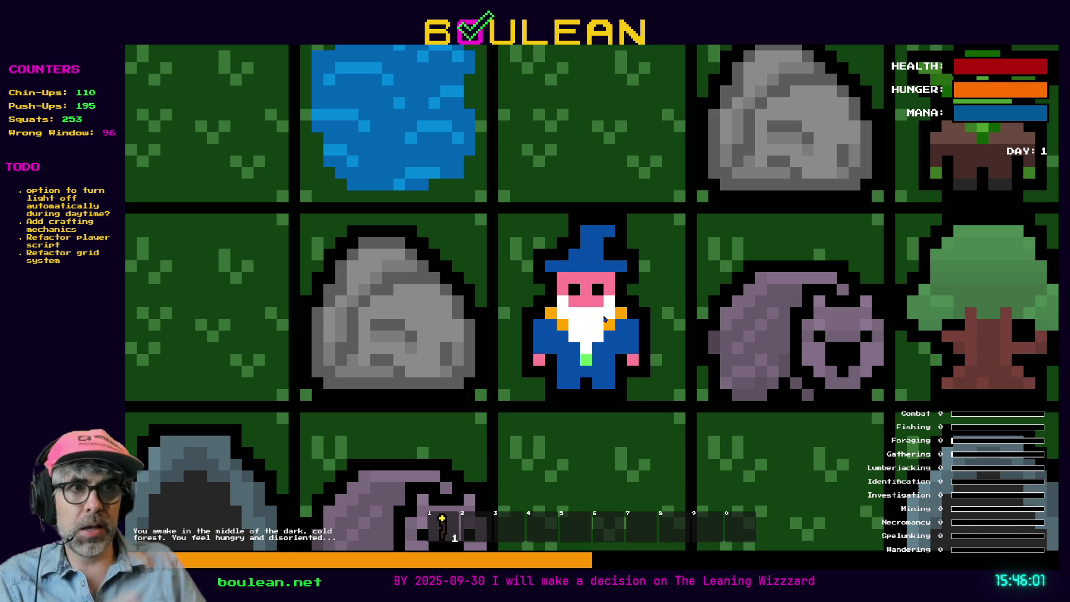
scroll(752, 310, down, 1)
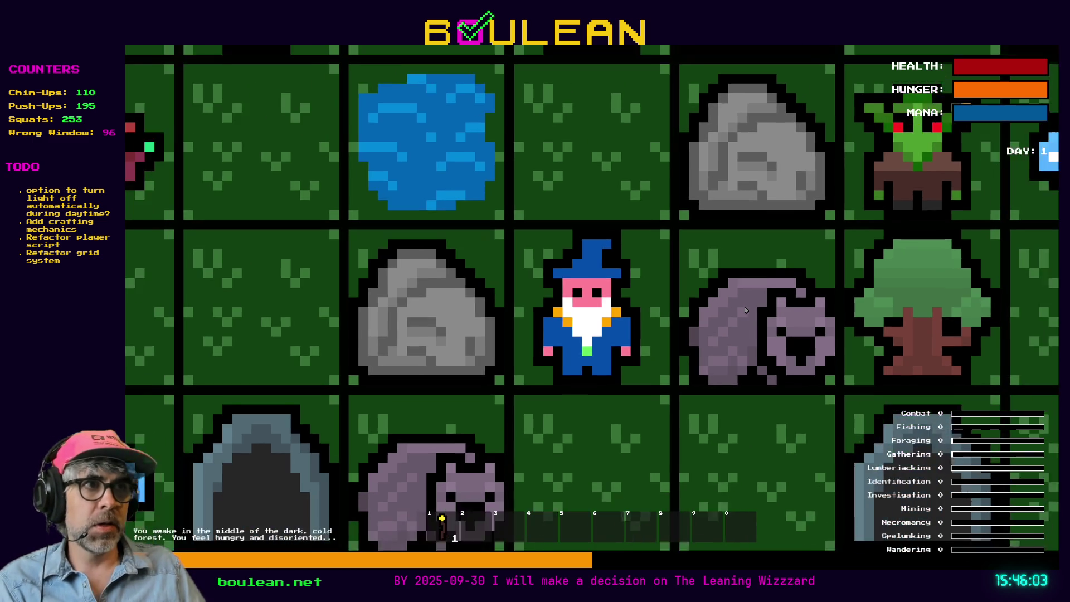
scroll(638, 223, down, 1)
click(640, 226)
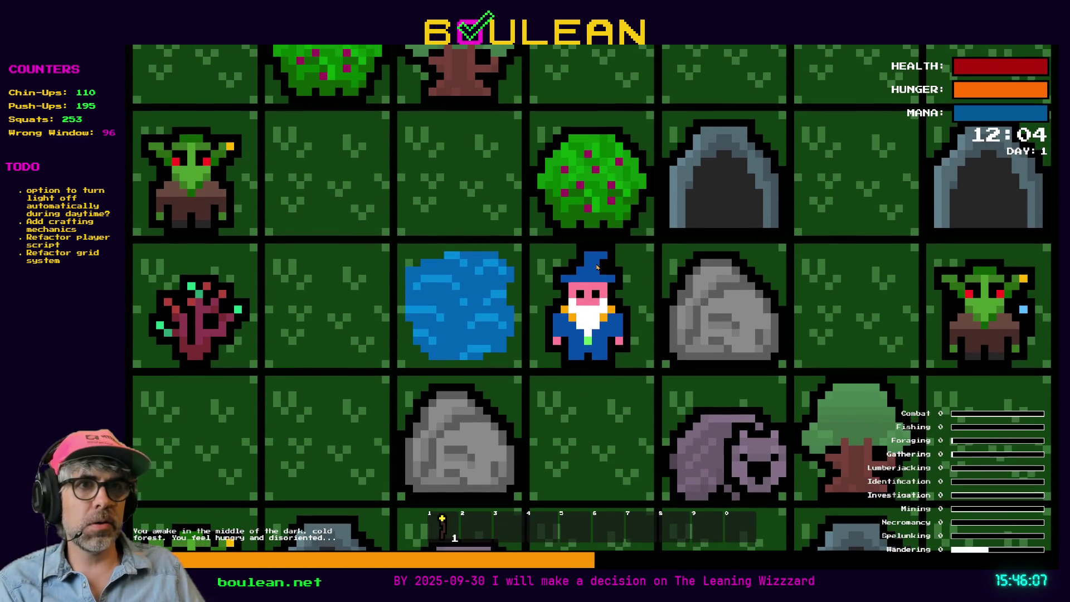
Walk the wizard two tiles west to stand beside the pond
key(Left)
key(Left)
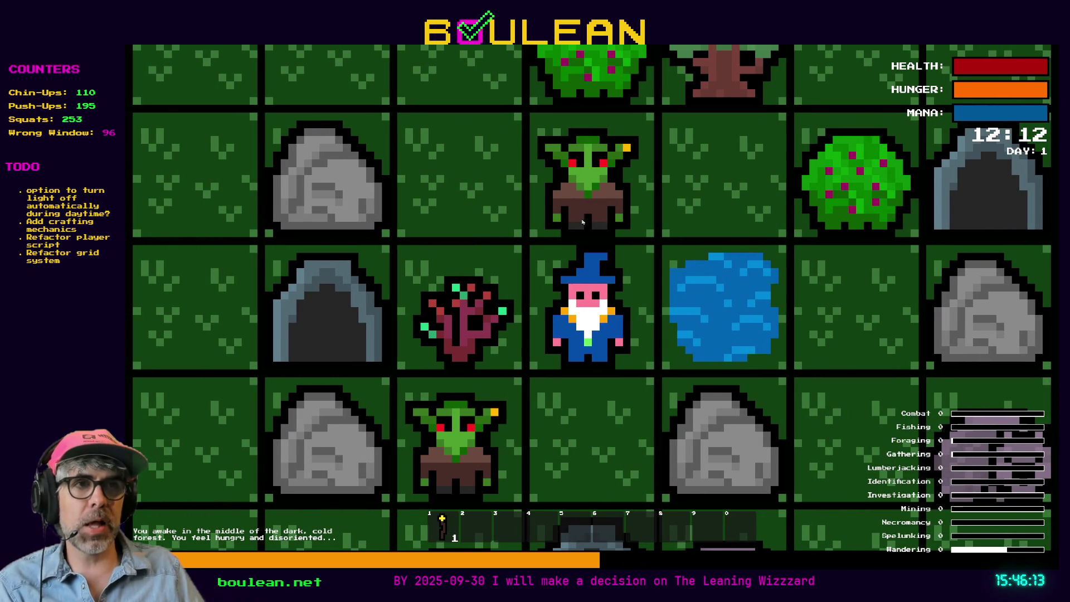
scroll(602, 207, up, 1)
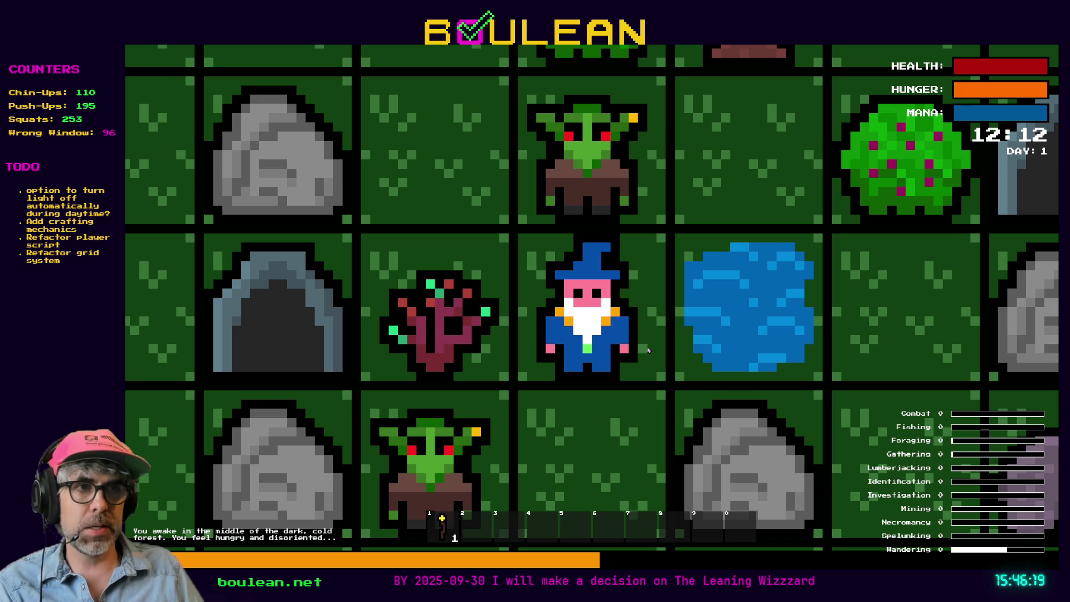
scroll(507, 353, up, 1)
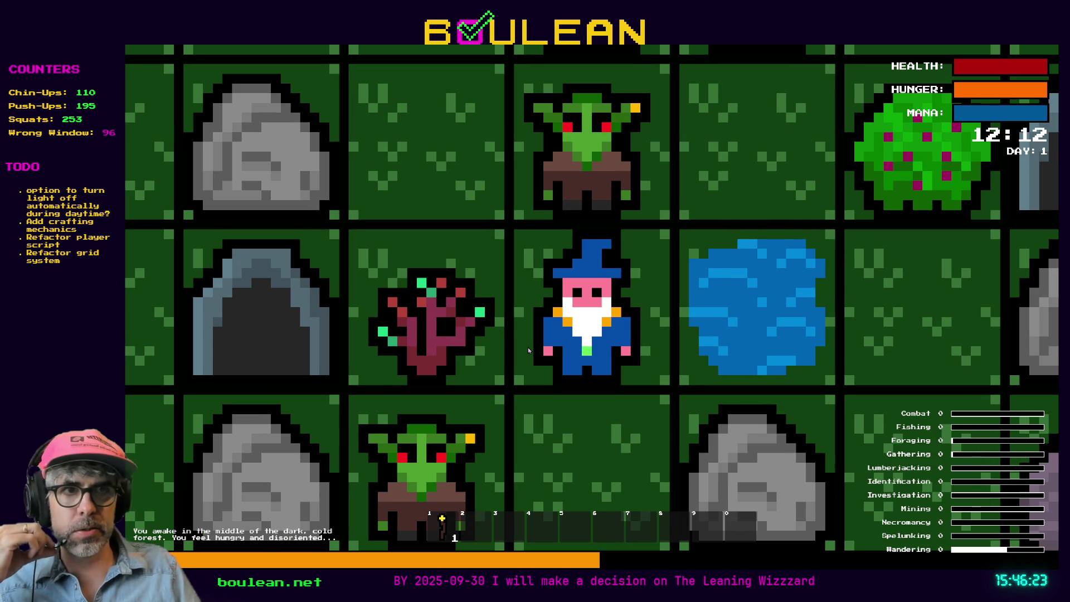
scroll(530, 335, down, 1)
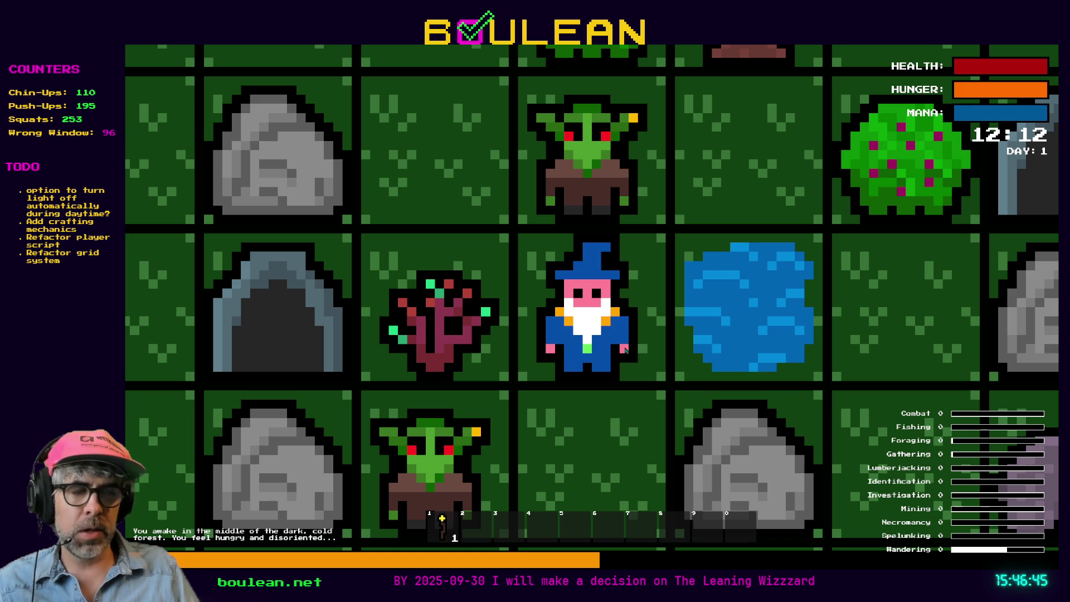
scroll(625, 350, down, 1)
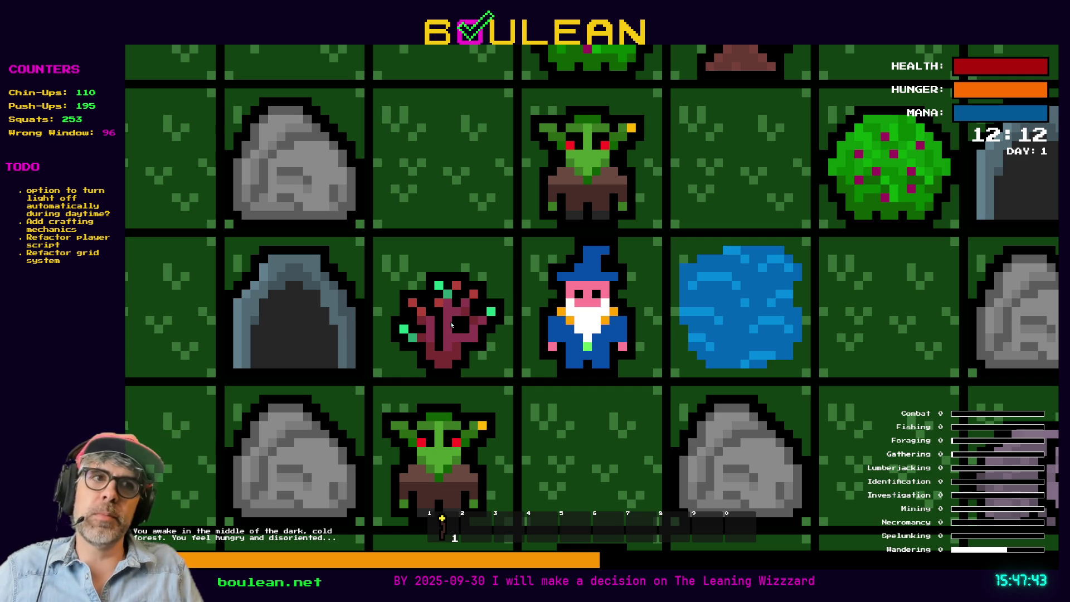
Bring up the game's debug panel with F1, with the clock at 12:12
scroll(591, 346, up, 2)
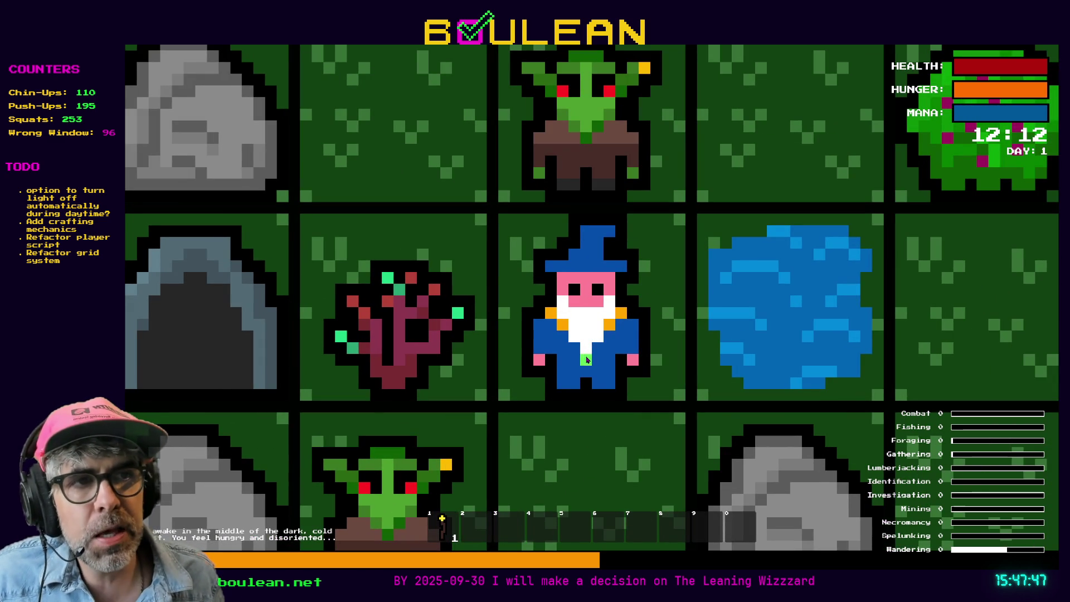
scroll(440, 304, down, 1)
scroll(439, 304, down, 1)
key(F1)
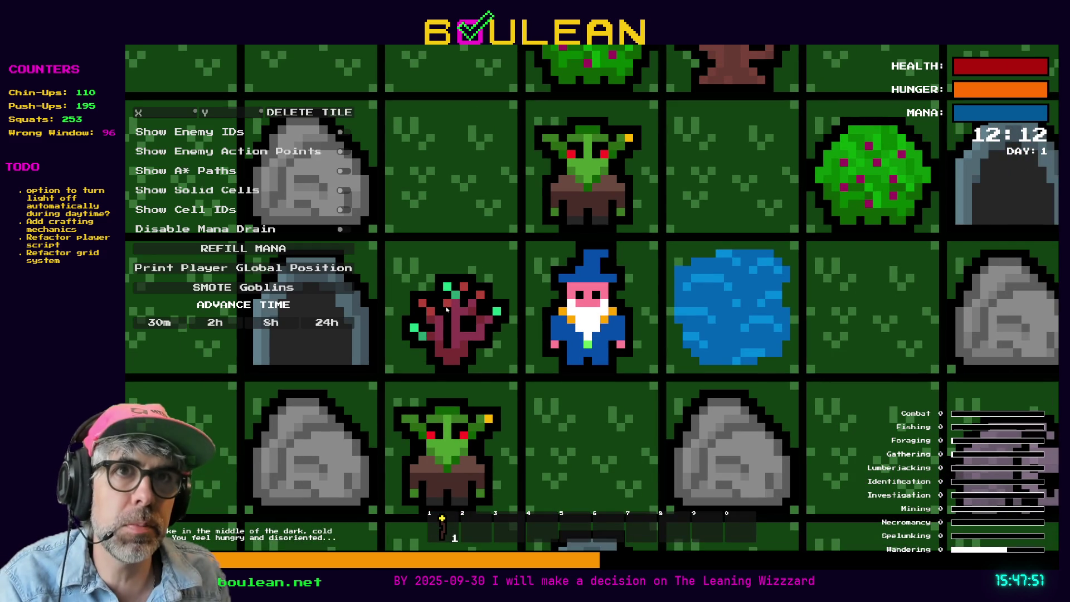
Advance the game clock in 2-hour steps through the night to mid-morning of Day 2
click(216, 324)
click(217, 324)
click(216, 324)
click(215, 323)
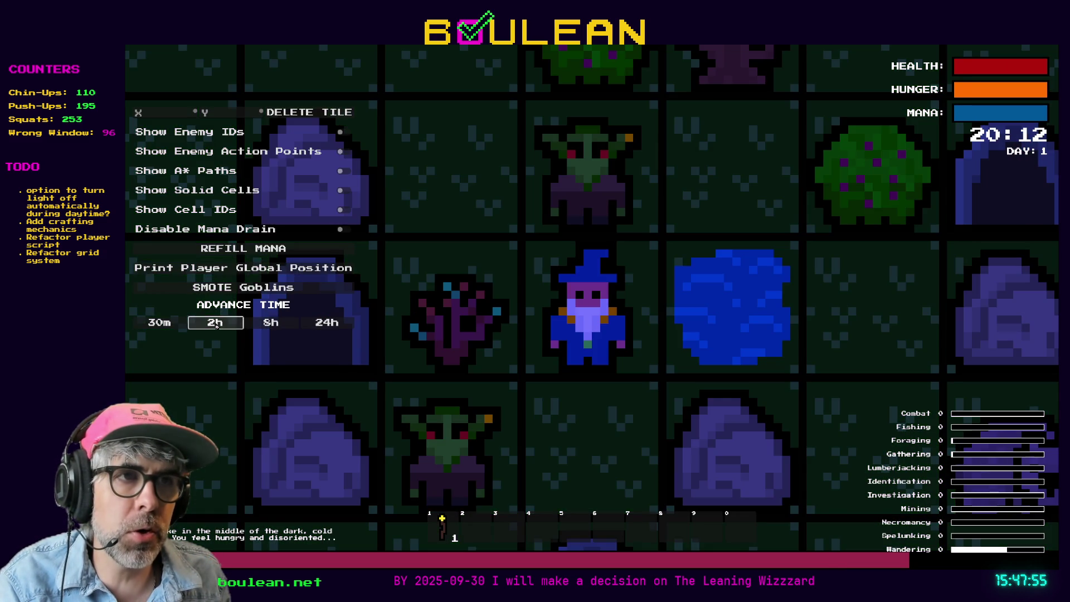
click(216, 323)
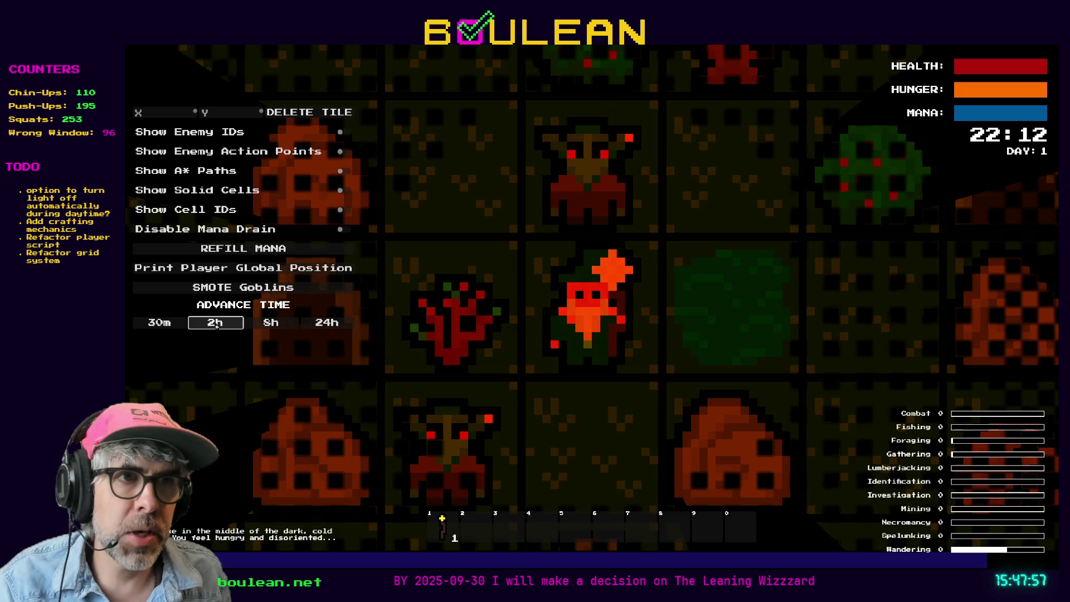
click(216, 325)
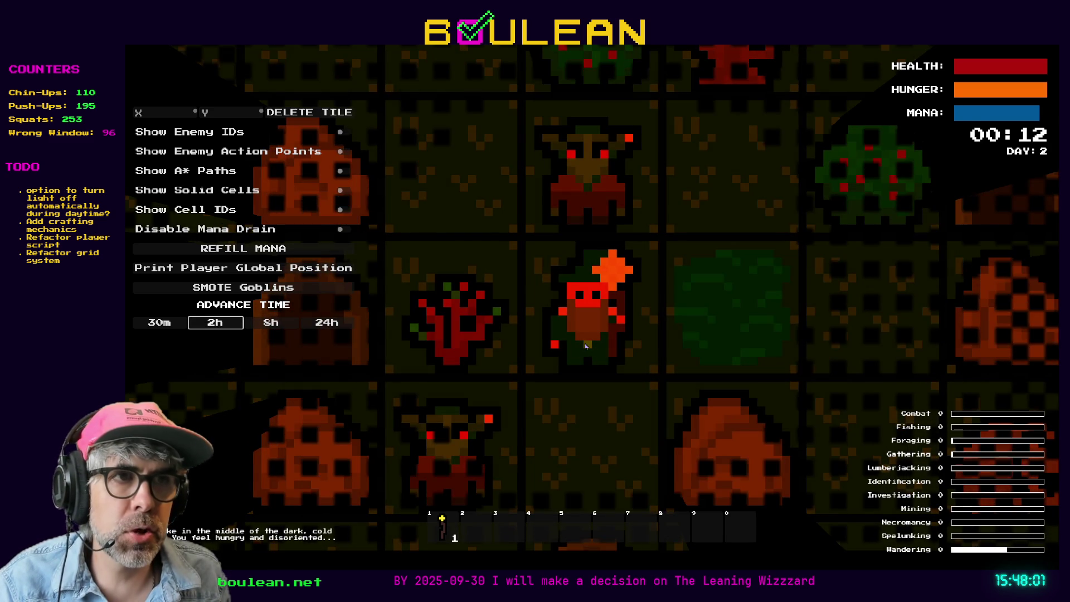
click(217, 324)
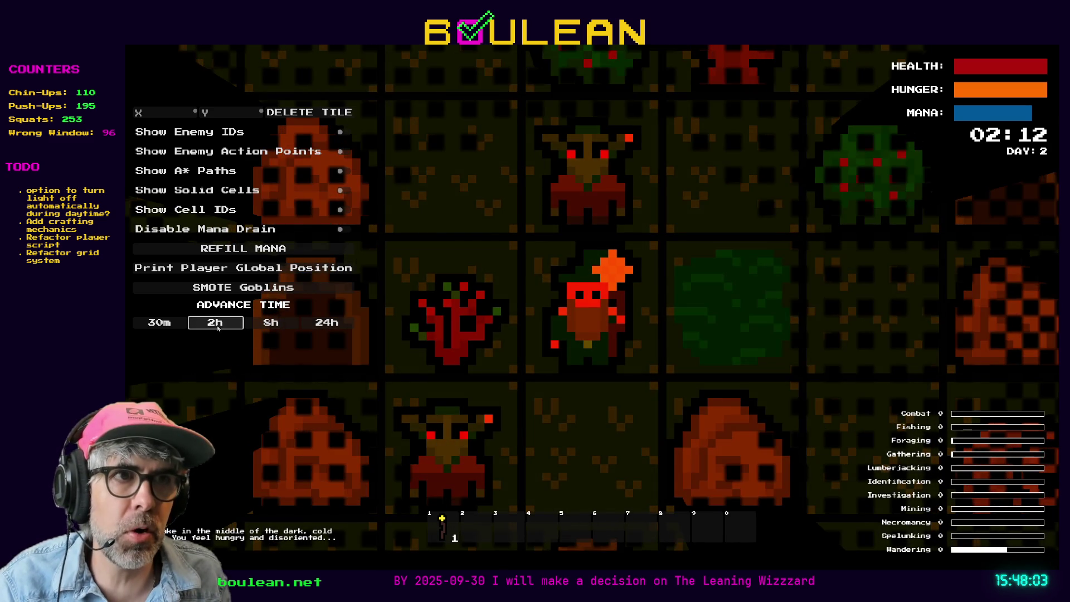
click(216, 325)
click(217, 325)
click(217, 326)
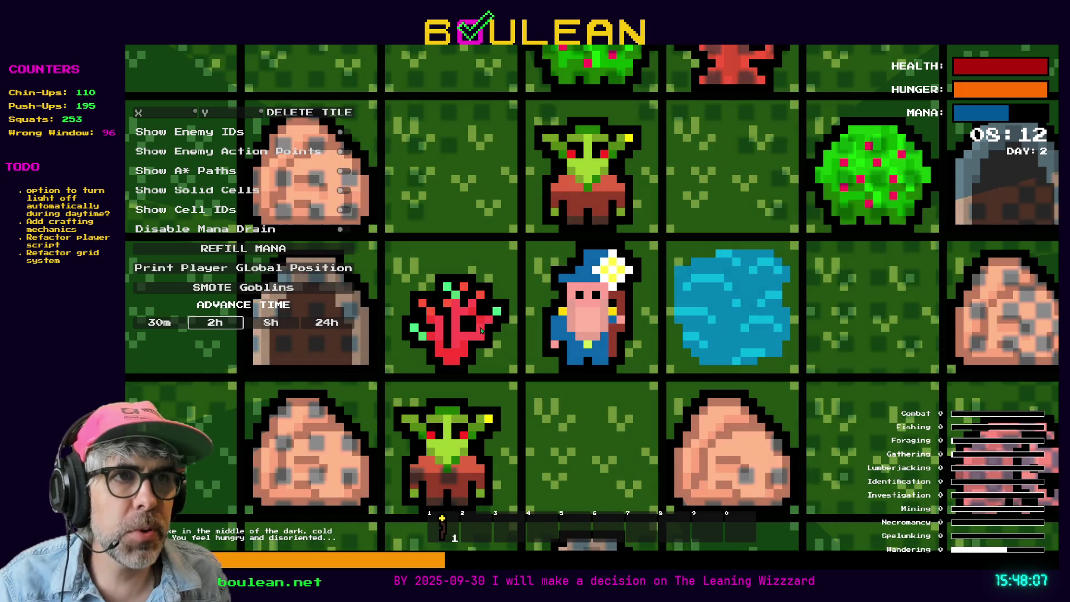
Keep advancing time to 08:12 on Day 3, then refill the wizard's mana
click(205, 325)
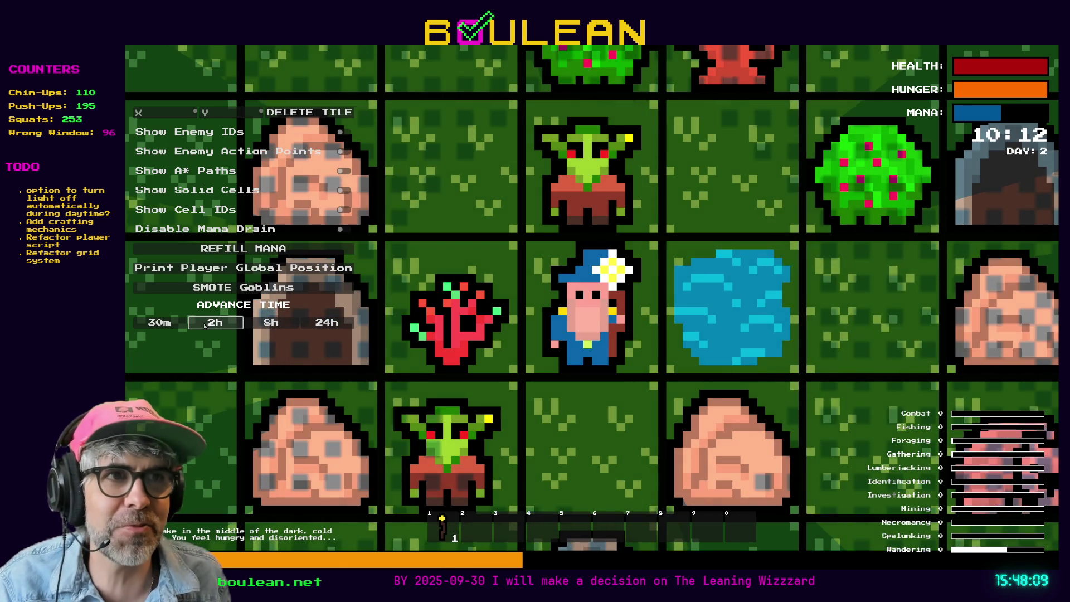
click(207, 325)
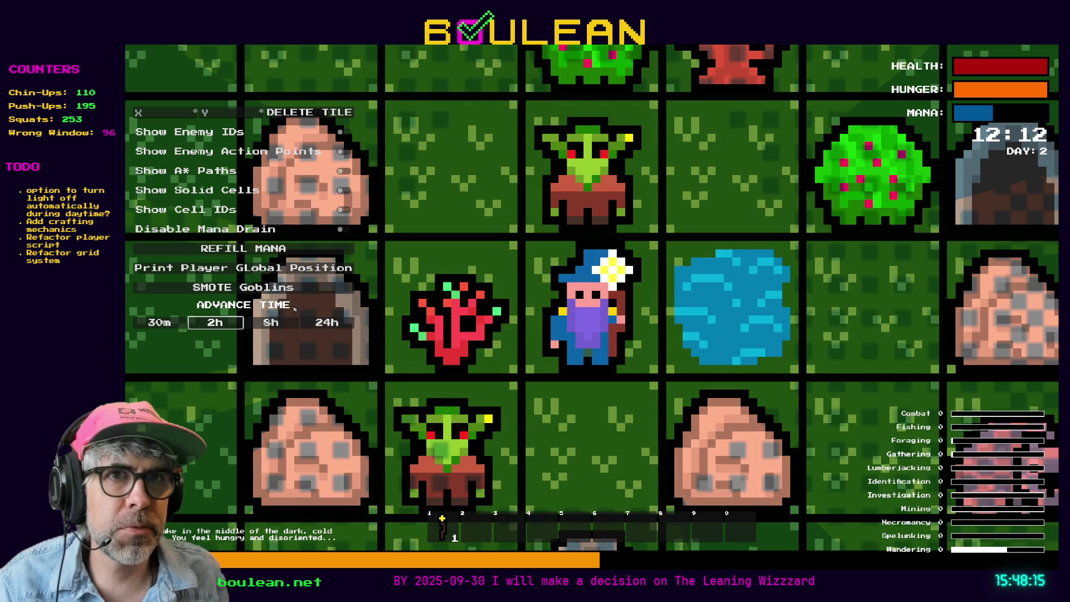
click(215, 325)
click(216, 325)
click(215, 326)
click(215, 325)
click(215, 325)
click(215, 325)
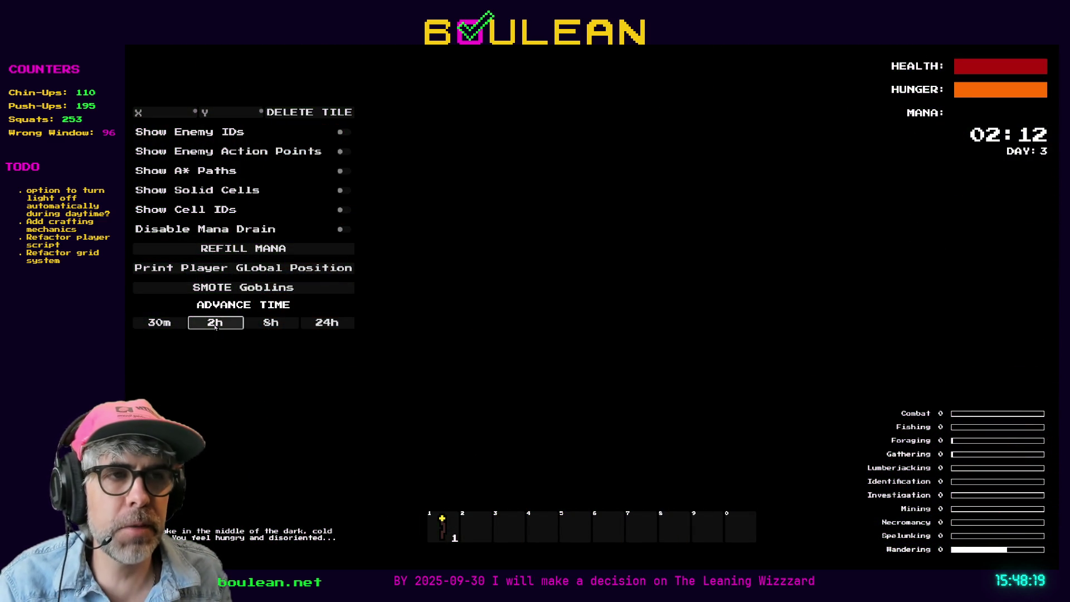
click(215, 326)
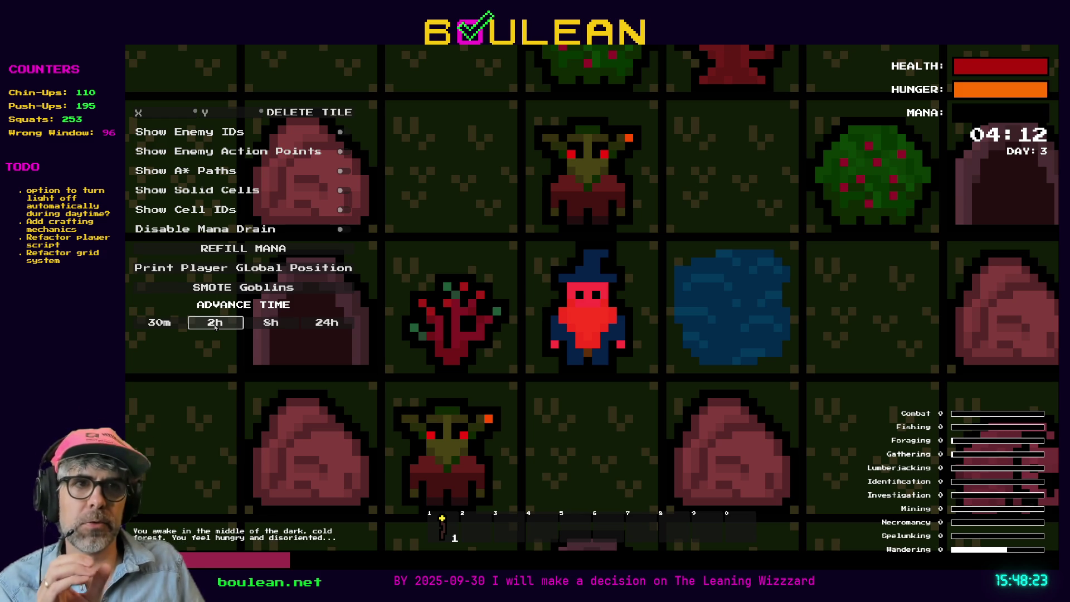
click(215, 326)
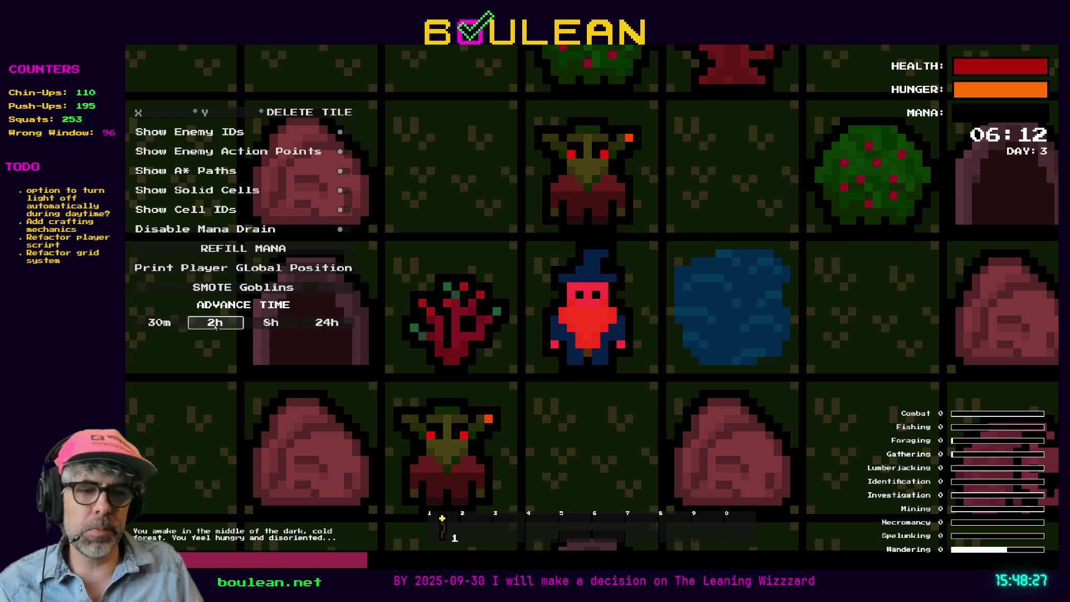
click(215, 325)
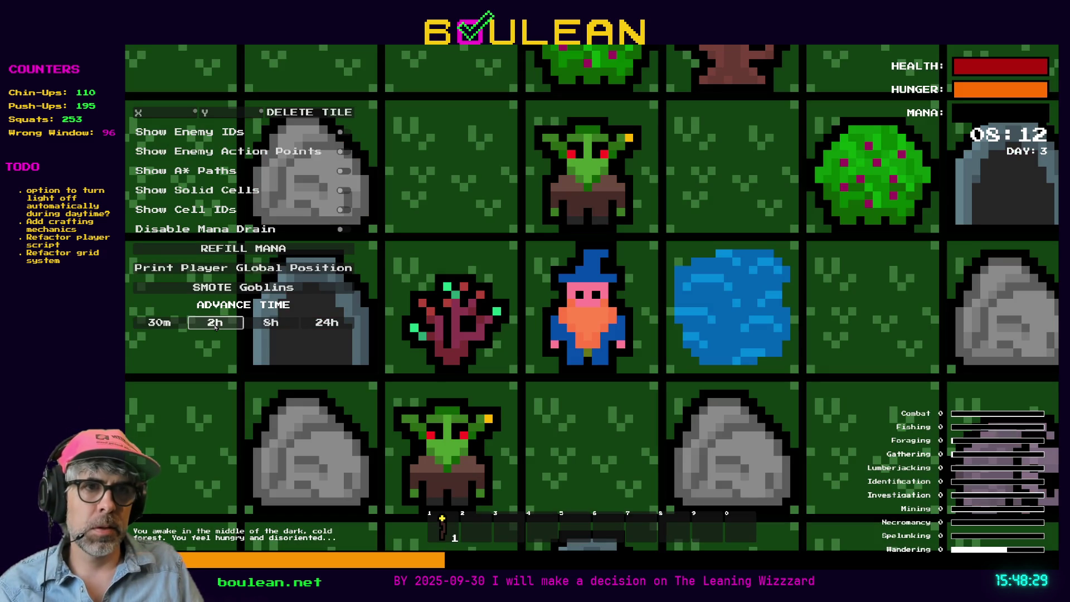
click(243, 248)
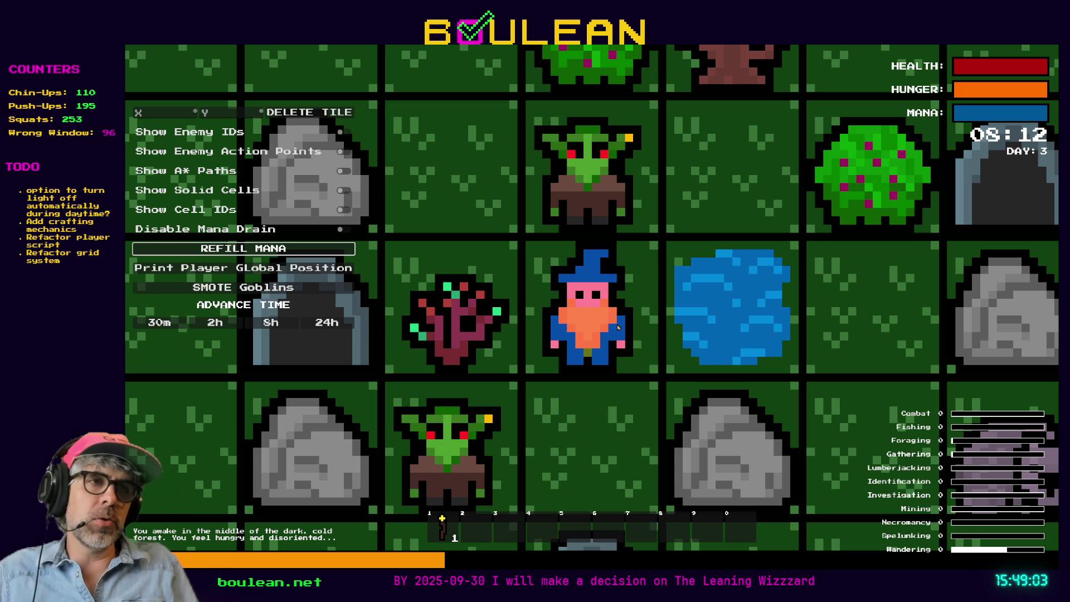
Zoom in on the game map around the wizard
scroll(630, 337, up, 2)
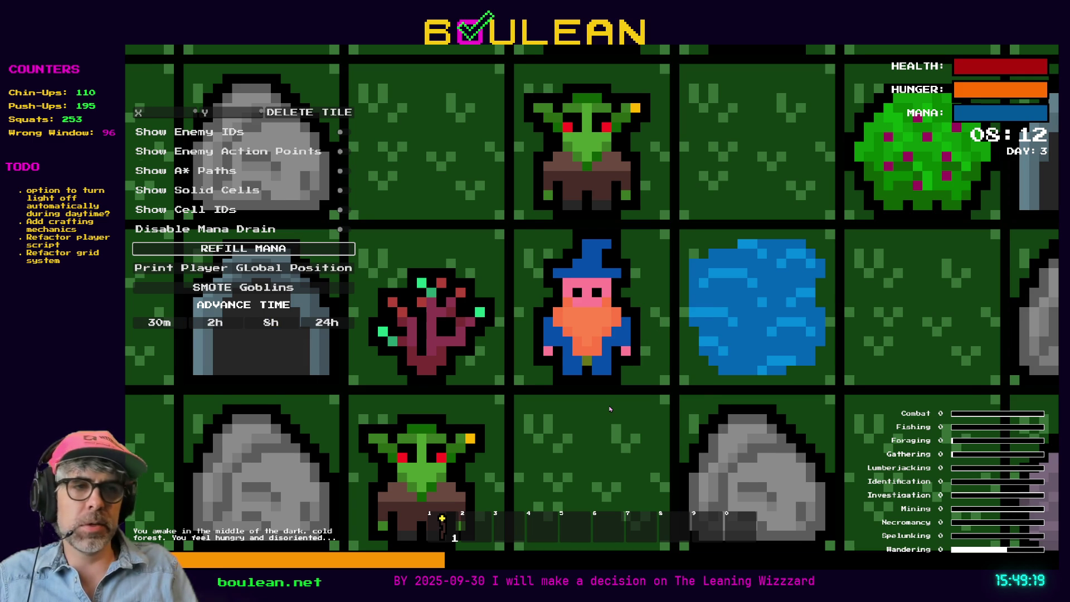
Zoom the map far out to reveal the mushrooms, trees and caves around the wizard
scroll(609, 409, down, 2)
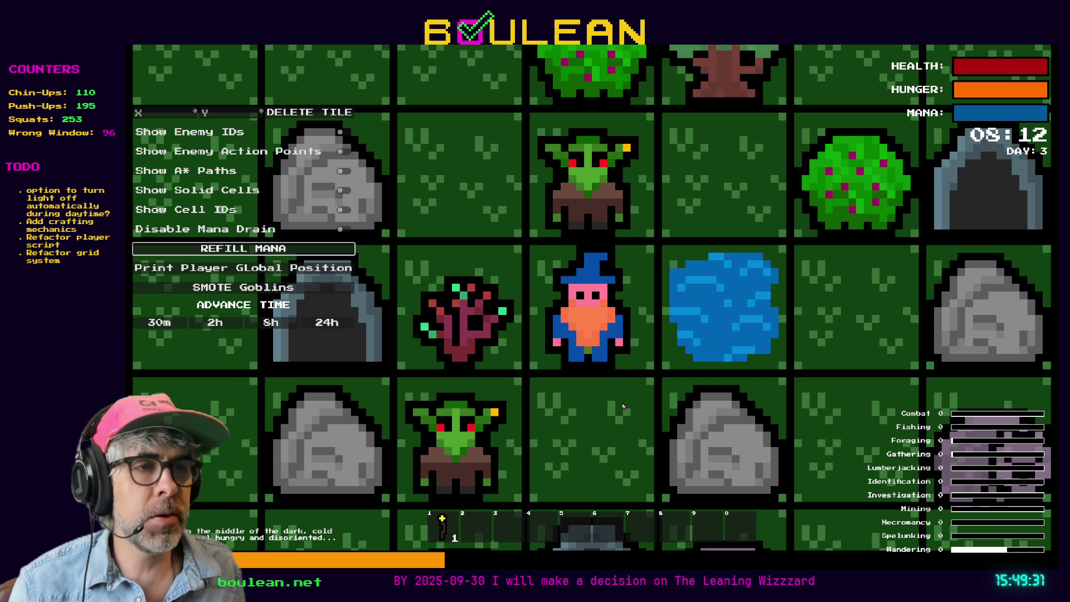
scroll(608, 390, down, 1)
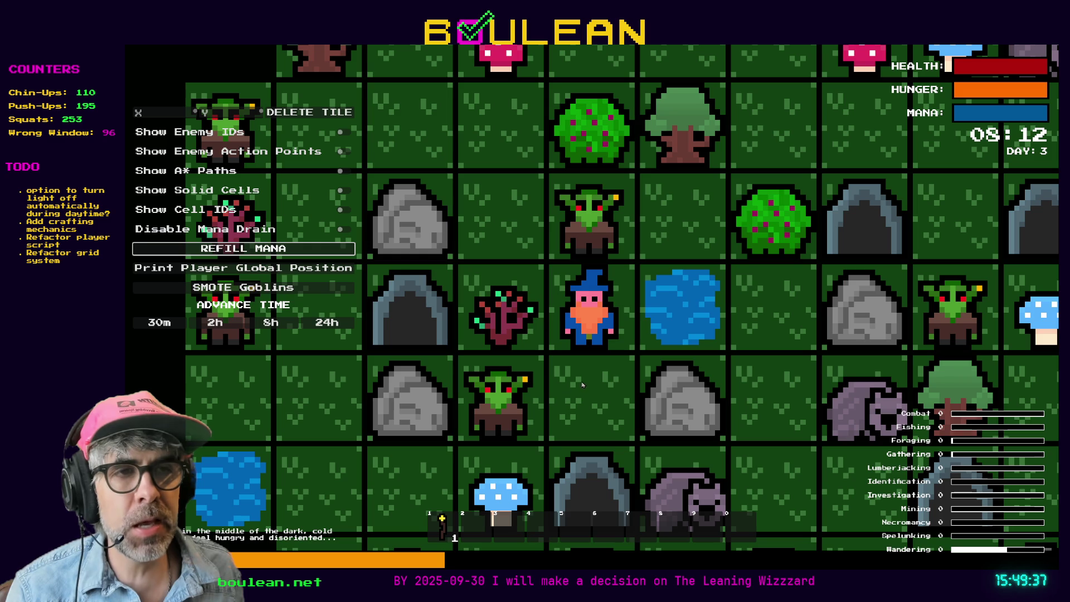
scroll(581, 367, down, 1)
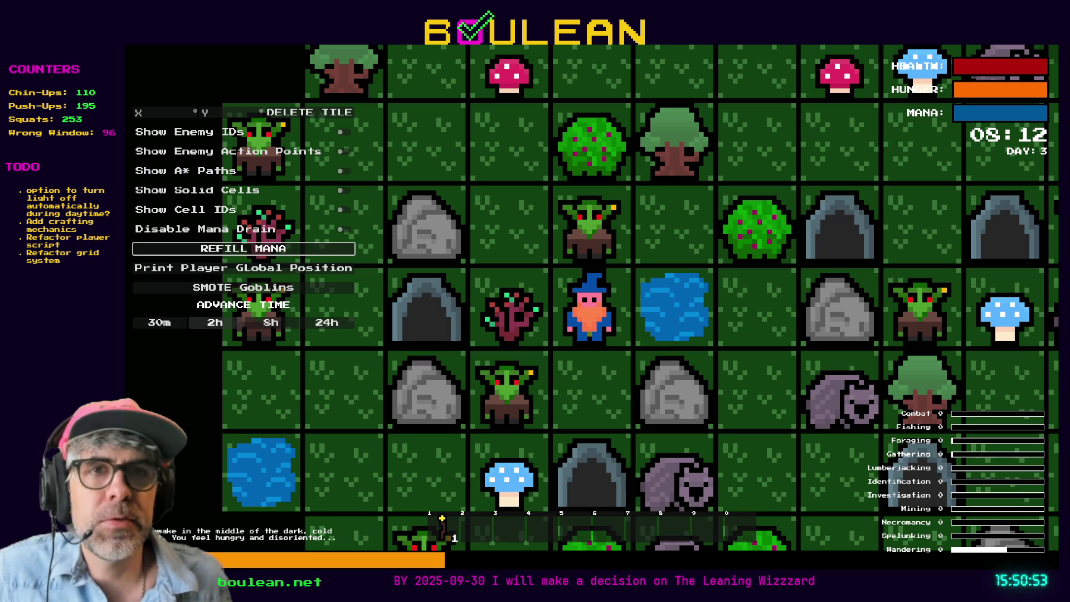
Advance the game clock in 2-hour steps from morning through midday into the afternoon
click(206, 326)
click(206, 326)
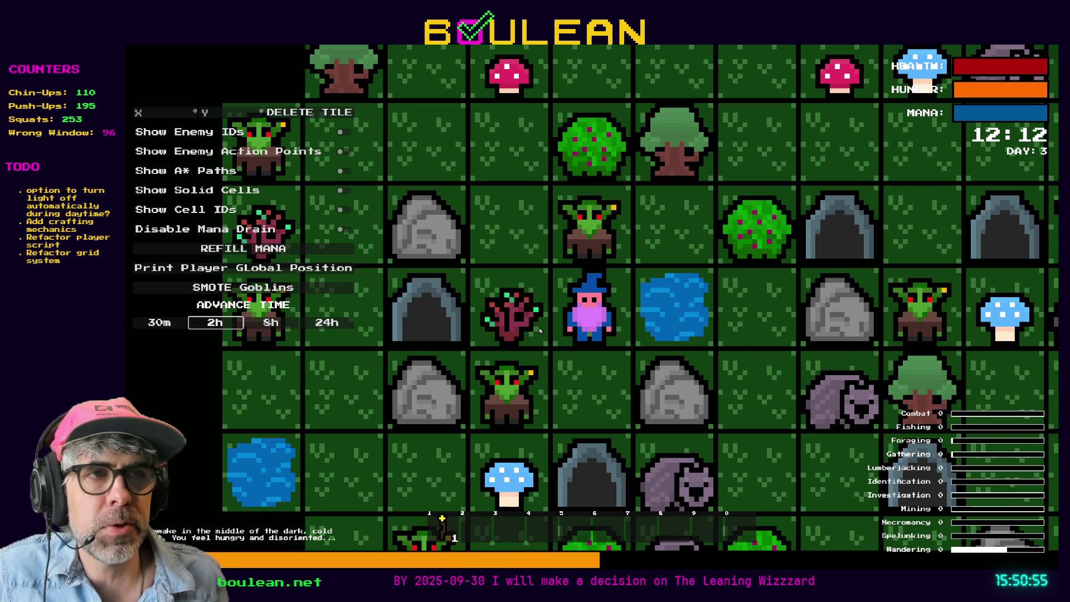
scroll(588, 336, up, 3)
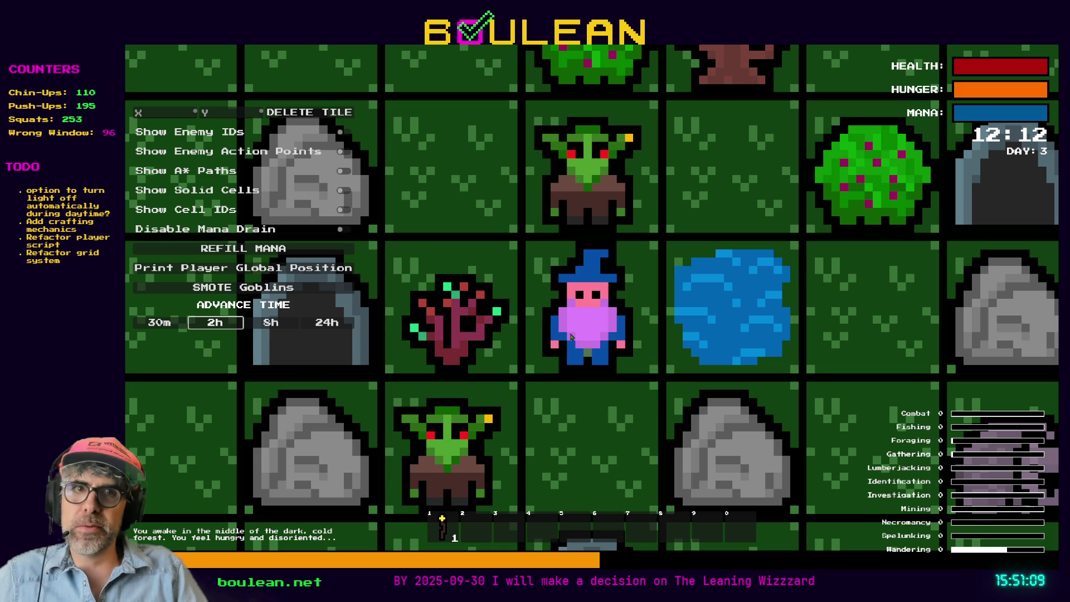
click(222, 328)
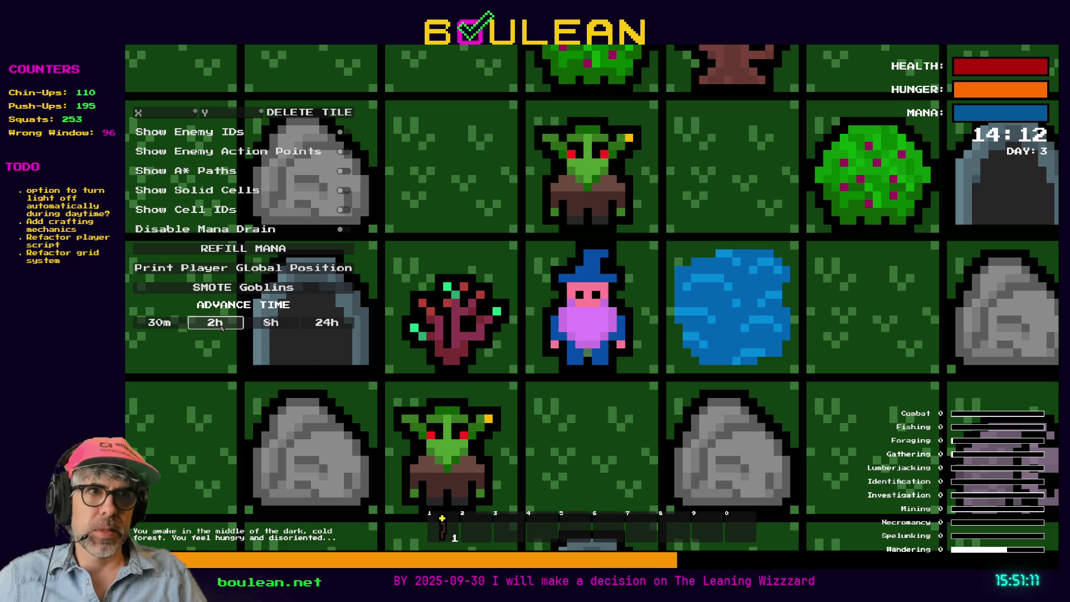
click(222, 329)
click(222, 328)
Continue advancing time to 08:12 on Day 4, then hide the debug panel
click(222, 328)
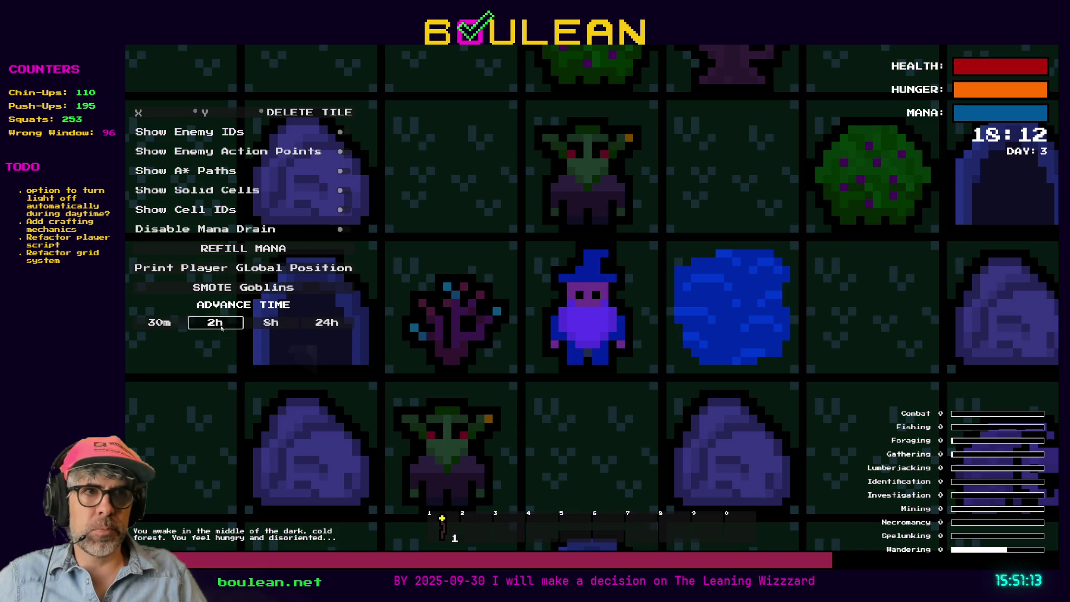
click(221, 328)
click(222, 328)
click(222, 329)
click(222, 328)
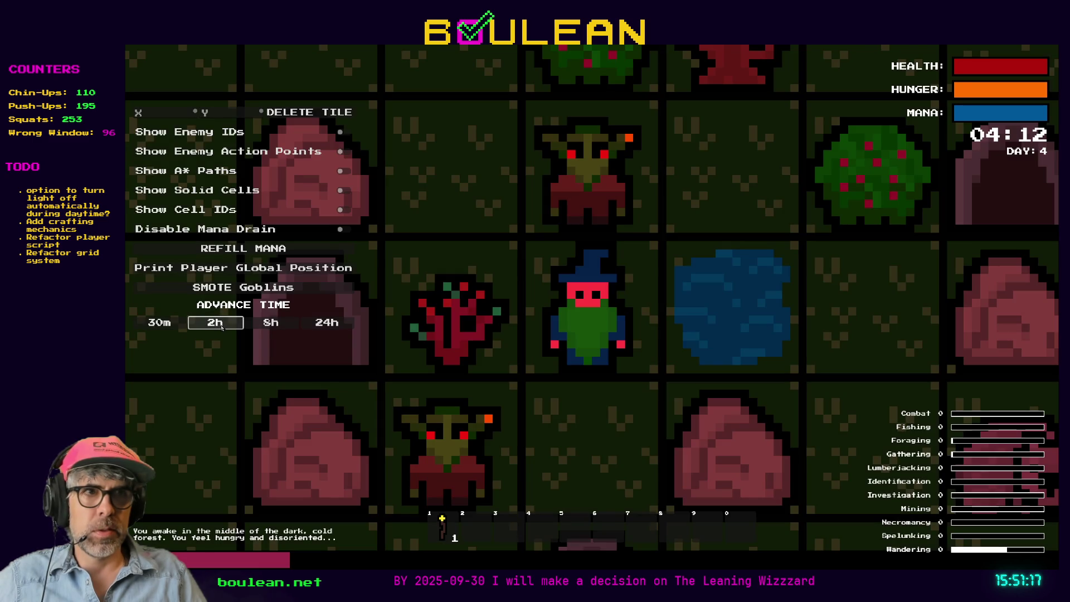
click(221, 329)
click(222, 328)
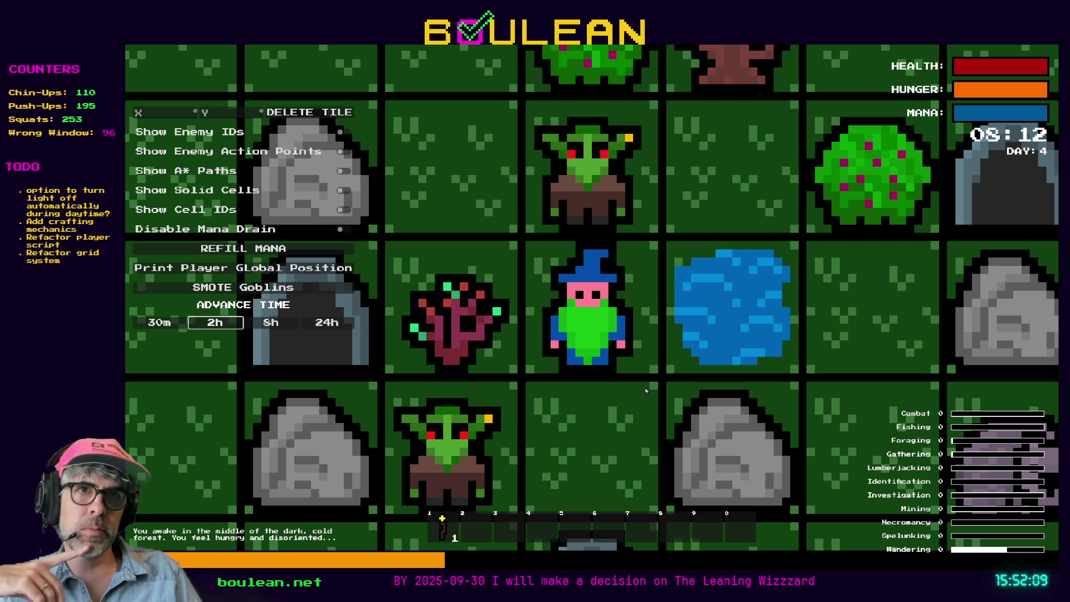
key(grave)
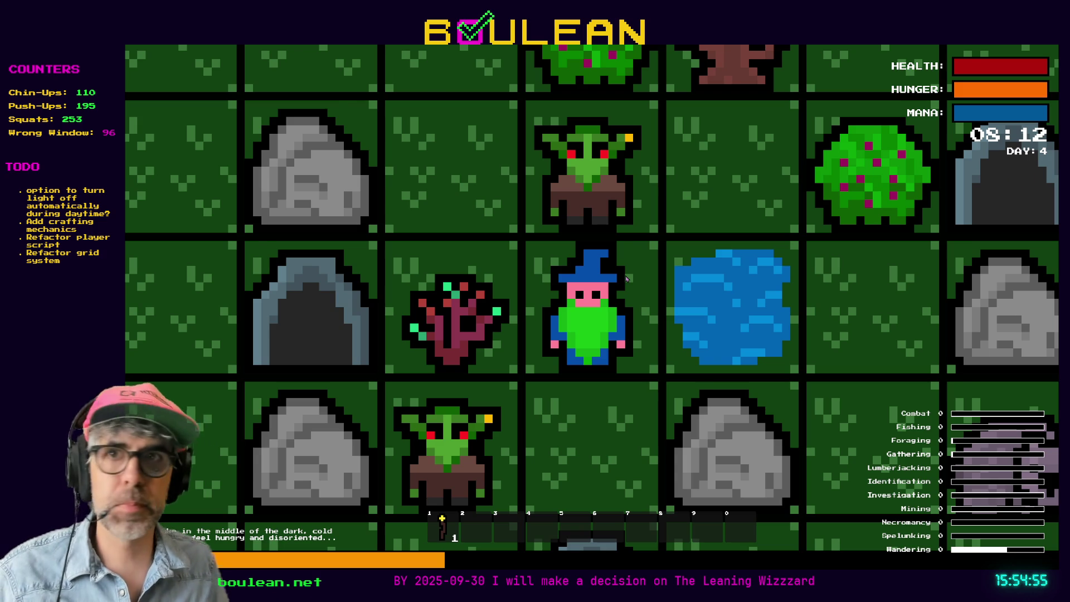
Stop the running game with F8 to return to the editor
key(F8)
click(621, 361)
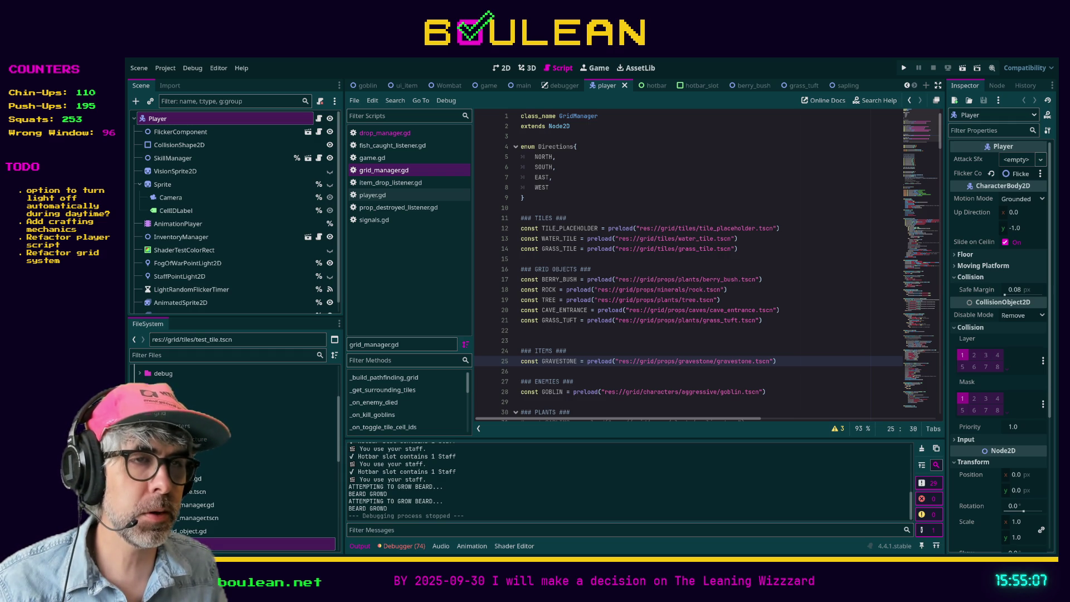
click(673, 381)
Relaunch the game with F5 and walk the wizard several cells down and left among the goblins
key(F5)
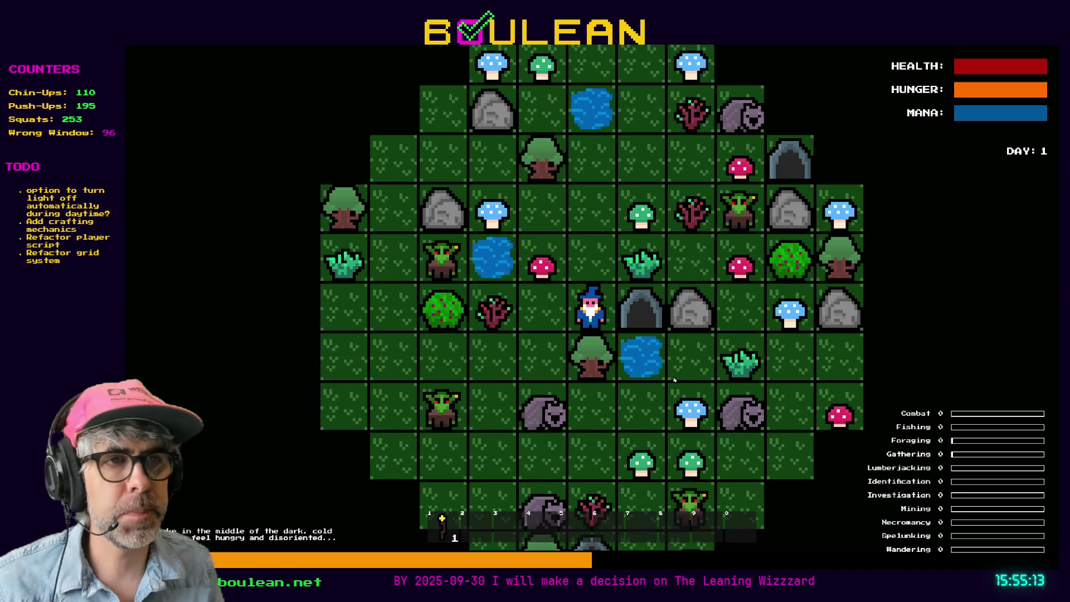
key(Down)
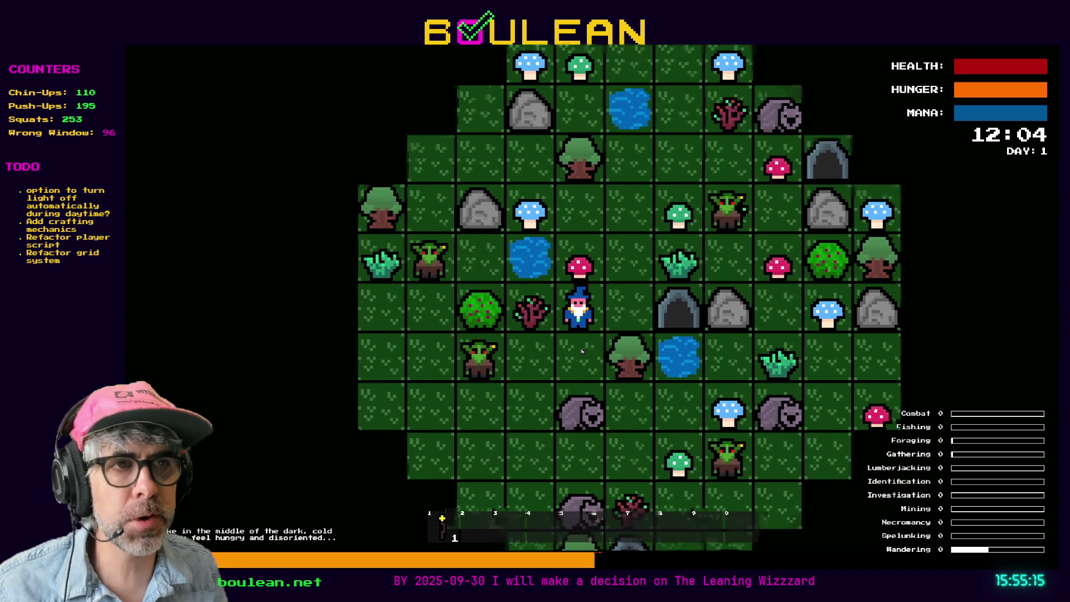
scroll(583, 426, up, 3)
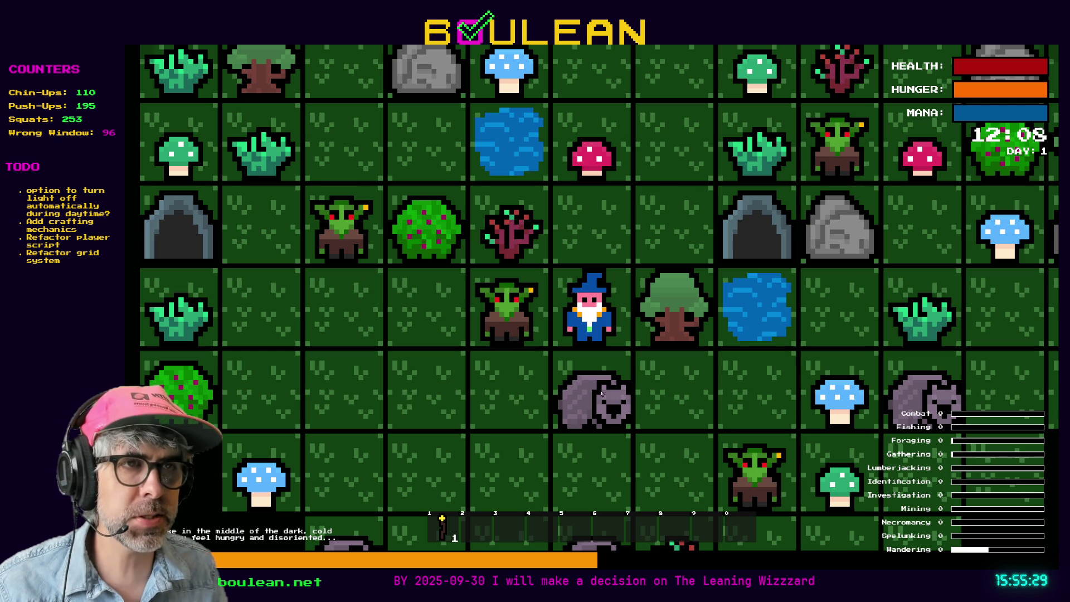
key(Down)
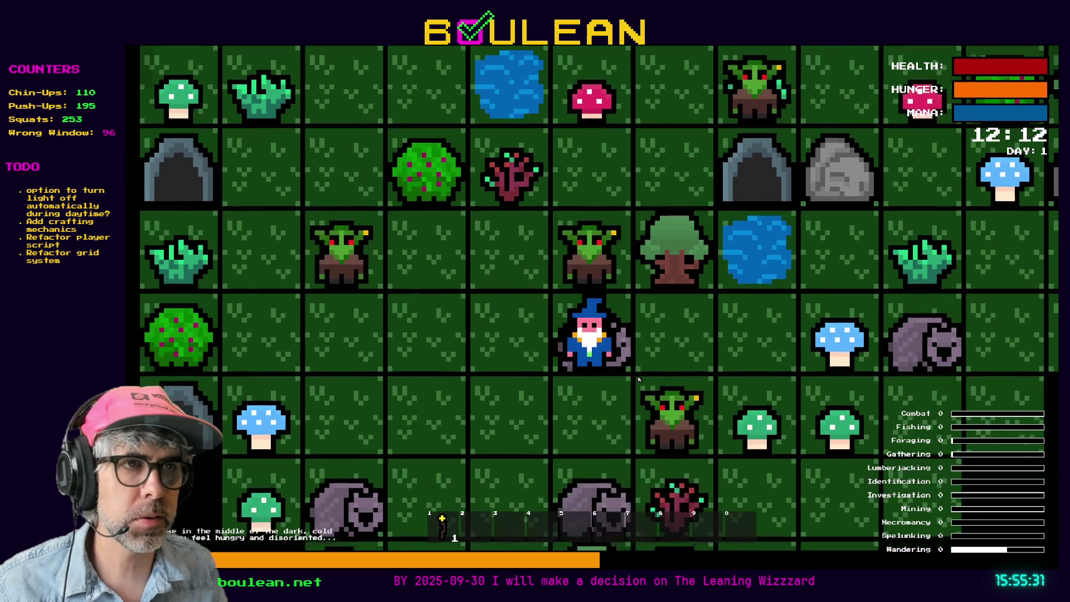
key(Left)
scroll(672, 343, up, 2)
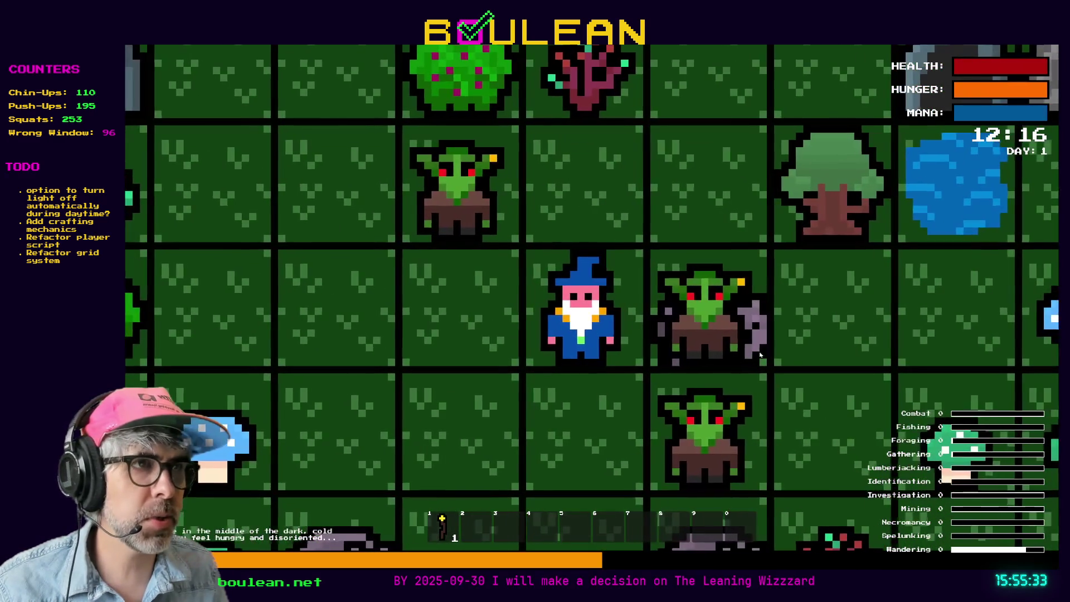
scroll(573, 359, down, 1)
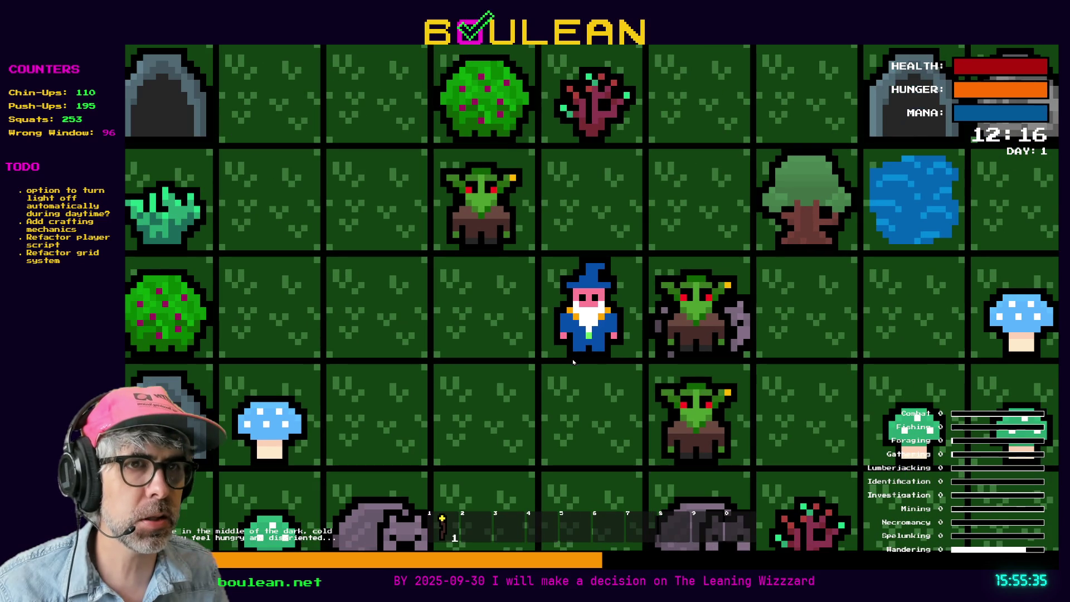
key(Down)
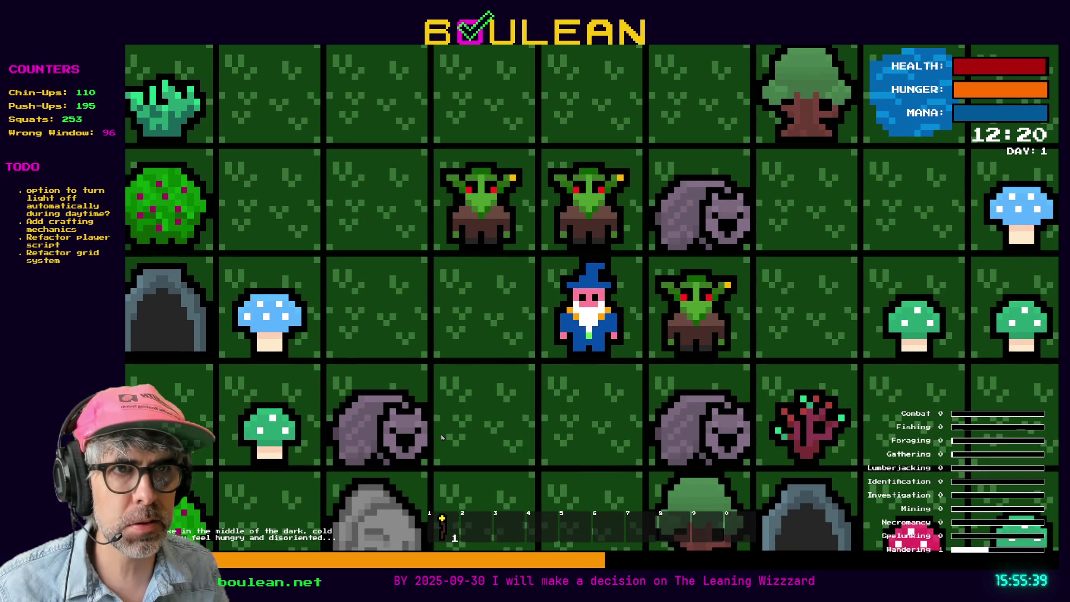
key(Left)
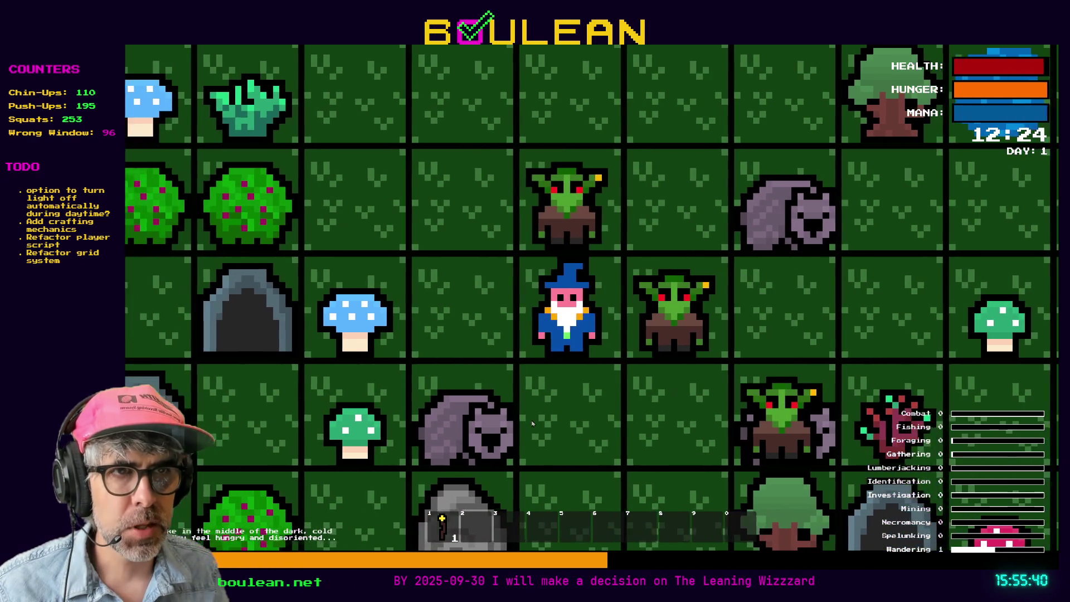
key(Down)
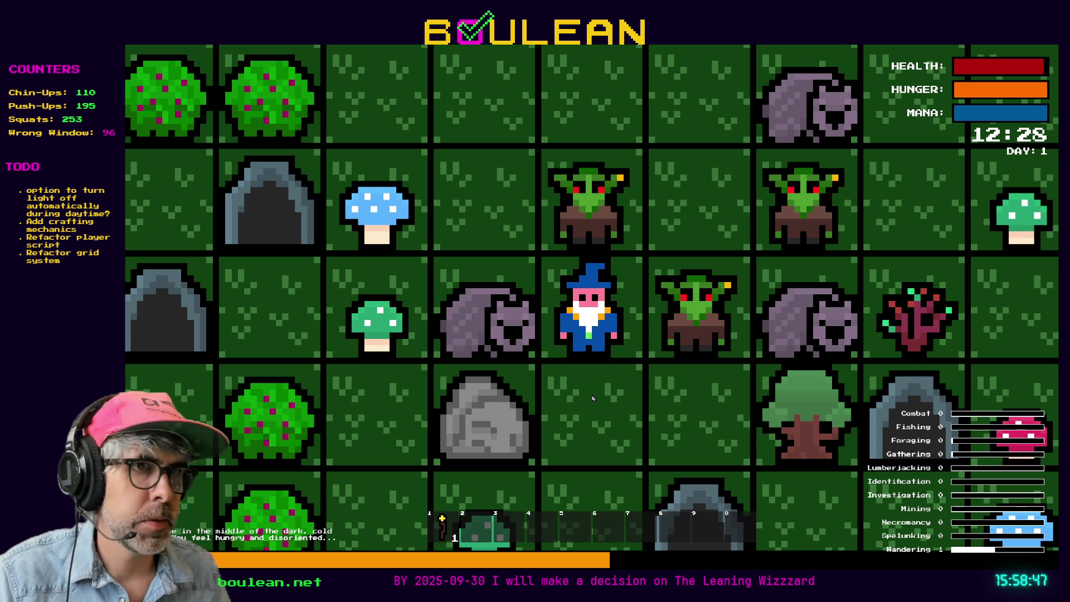
Stop the running game with F8 to return to the Godot editor
key(F8)
Switch to Aseprite, open the recent berry_bush_1 sprite, and zoom out to see it whole
click(592, 402)
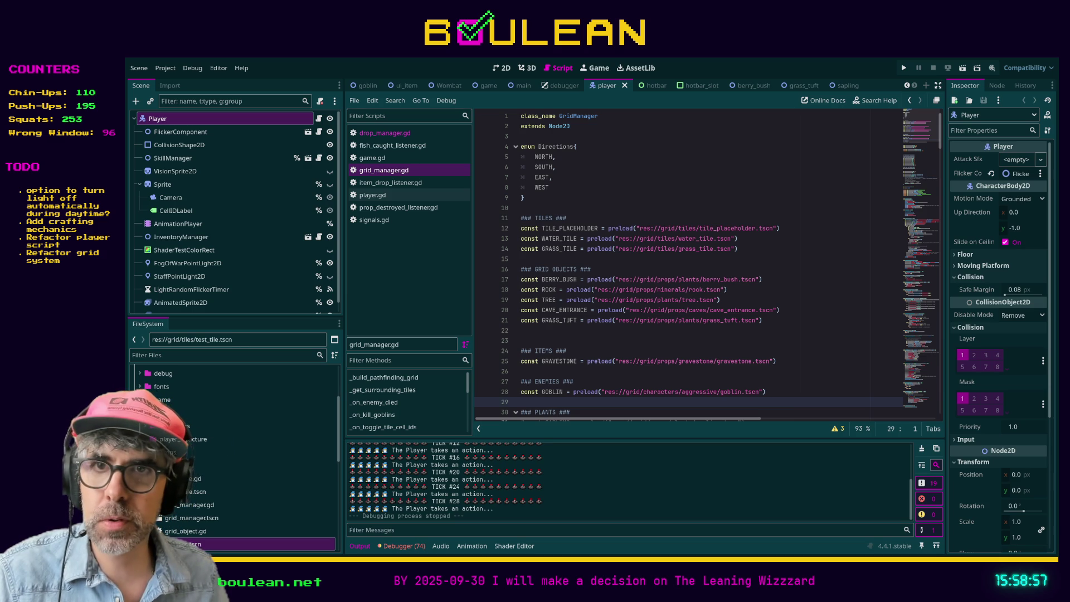
key(alt+Tab)
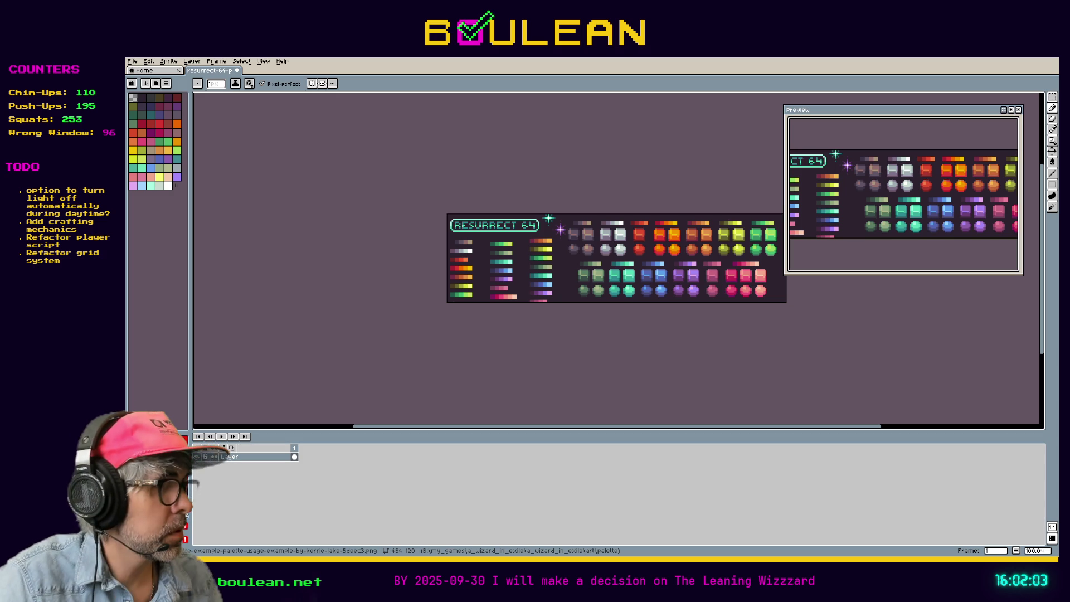
click(593, 287)
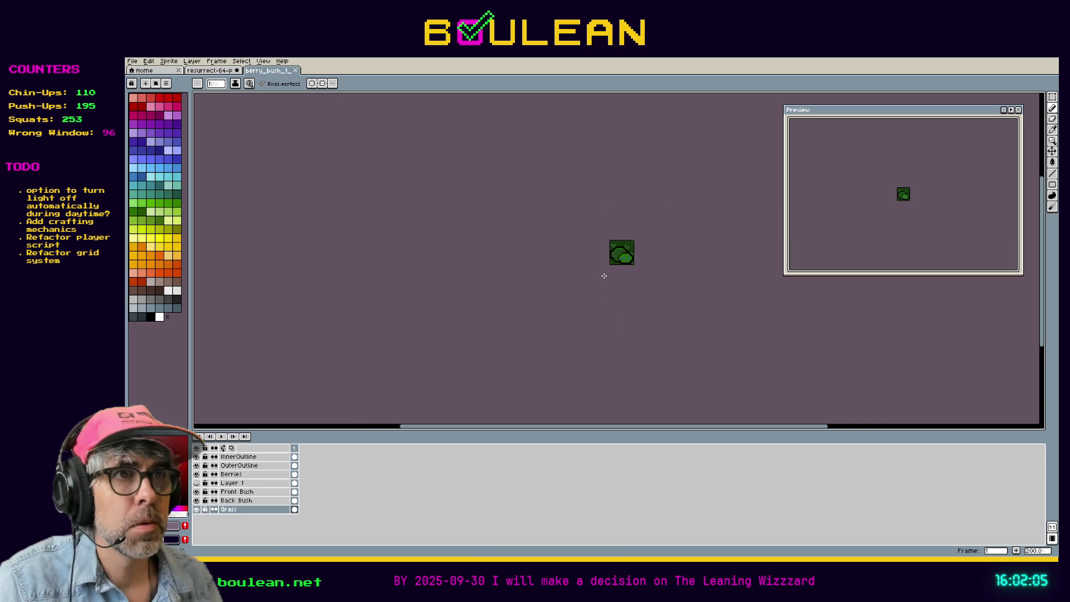
scroll(655, 262, down, 2)
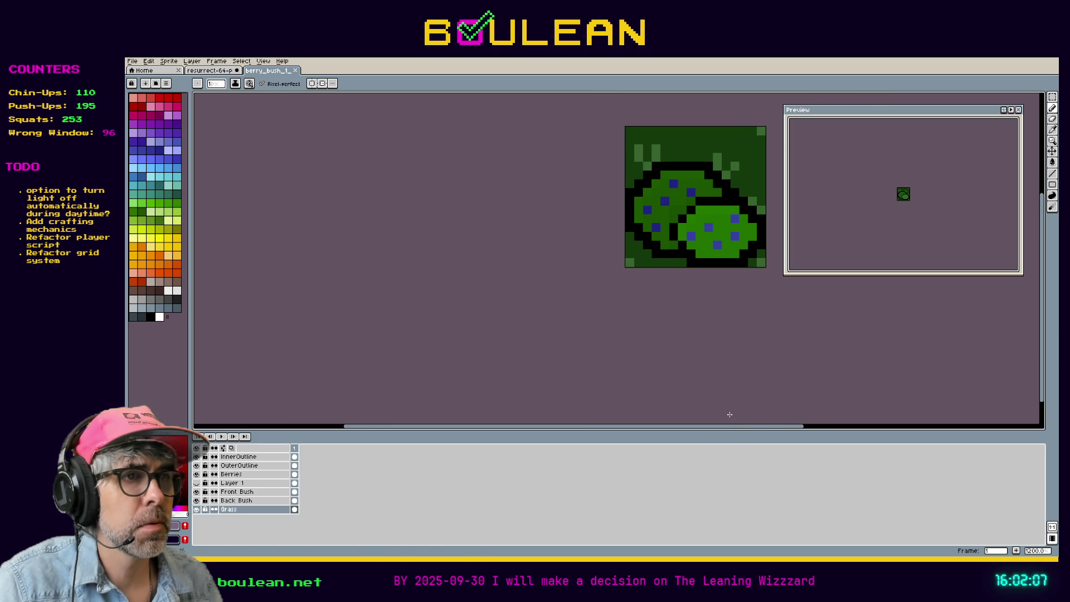
drag(727, 429, 755, 429)
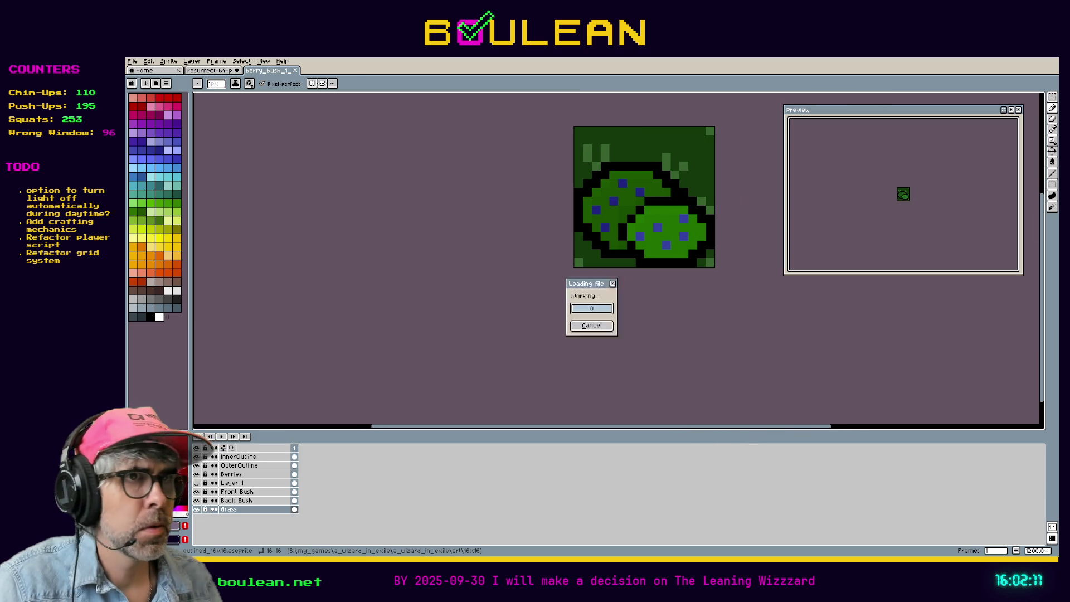
Step through berry_bush_2's animation frames 2 to 5
scroll(628, 282, up, 6)
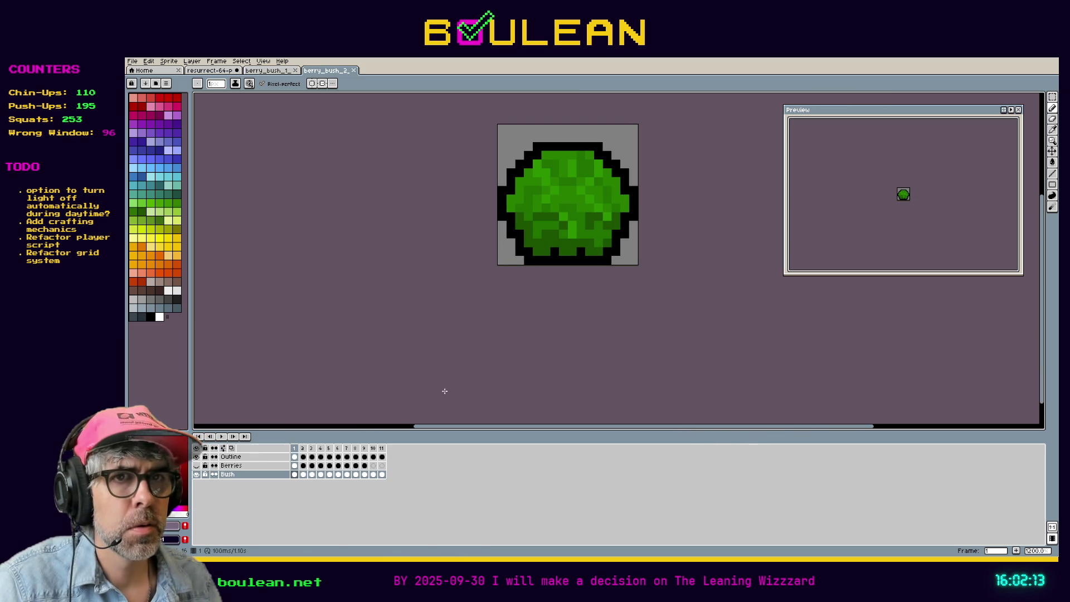
click(304, 449)
click(313, 449)
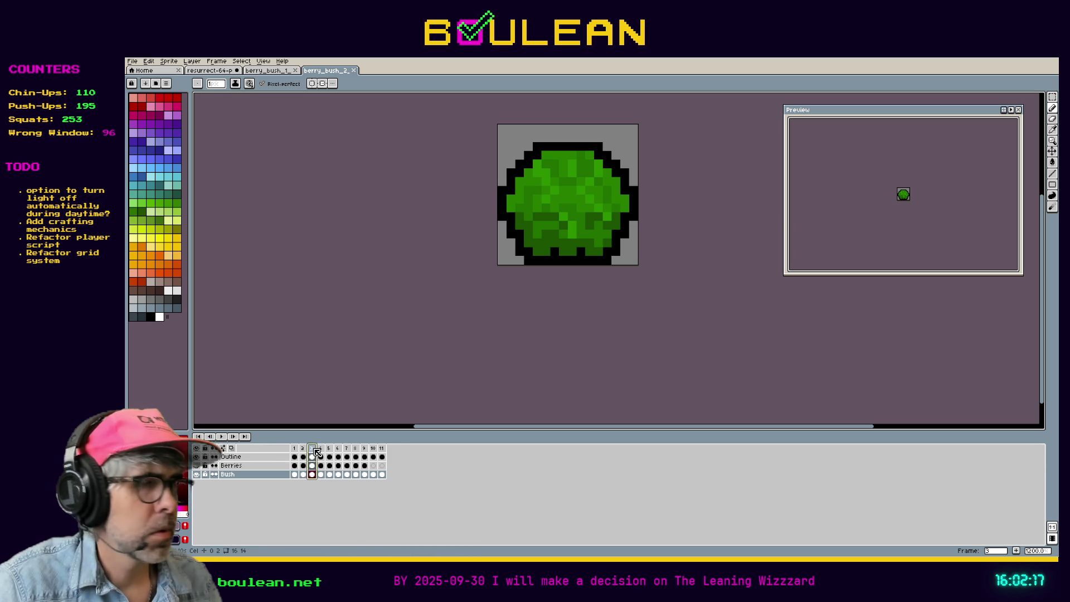
click(321, 450)
click(329, 449)
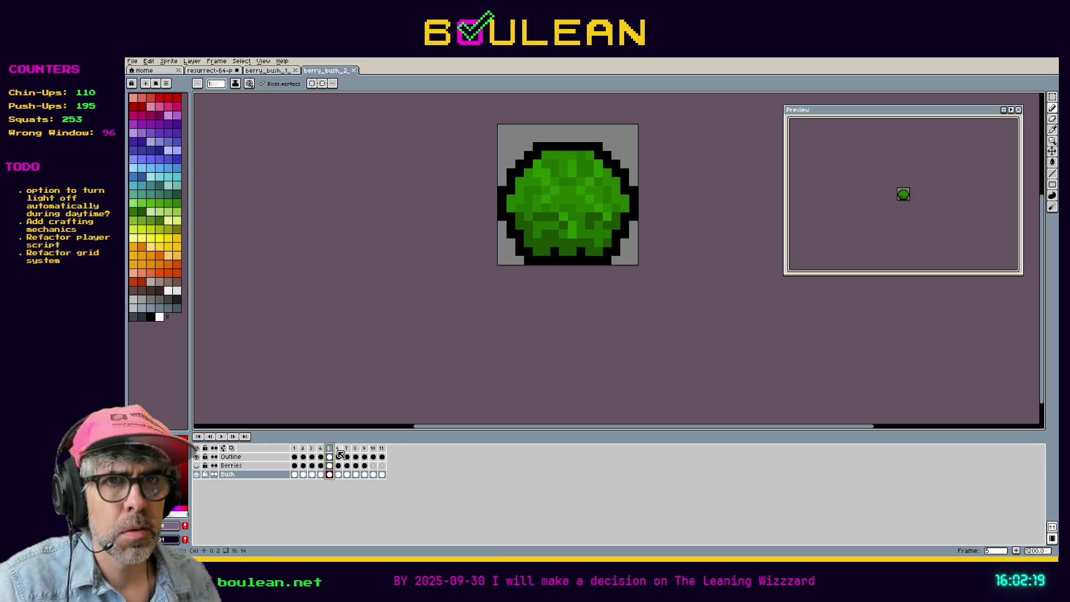
Show the Berries layer, review frames 2–4, play the animation, then check frames 10 and 11
click(197, 466)
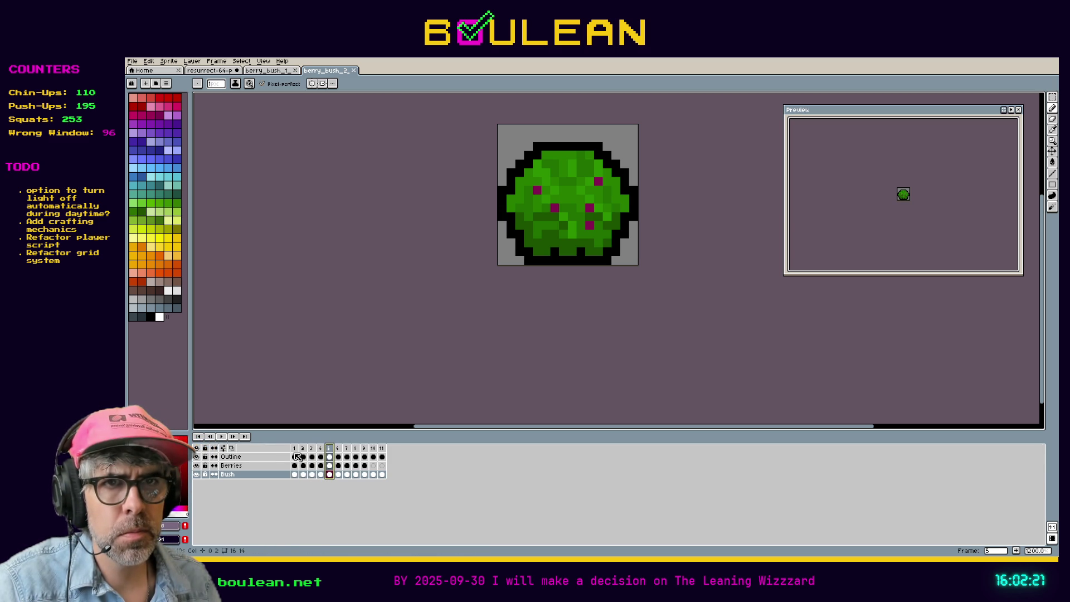
click(302, 449)
click(312, 448)
click(320, 449)
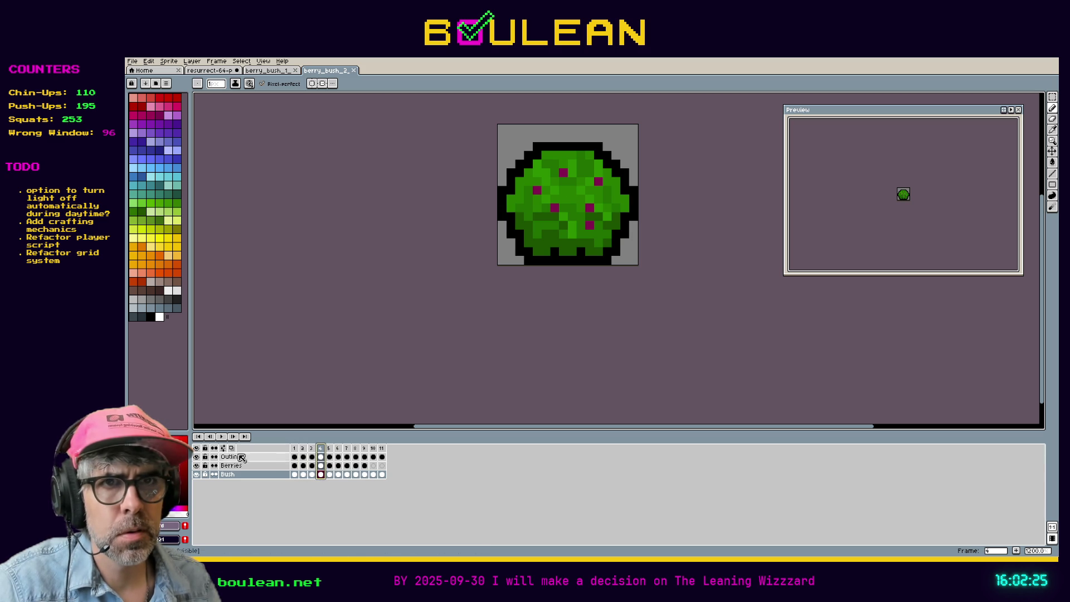
click(222, 436)
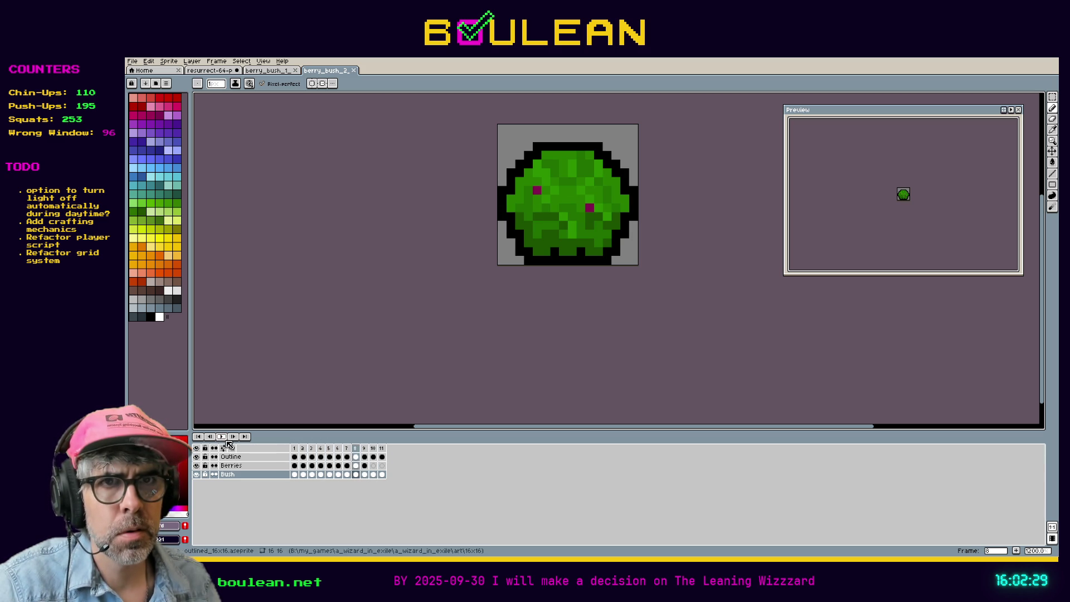
click(373, 449)
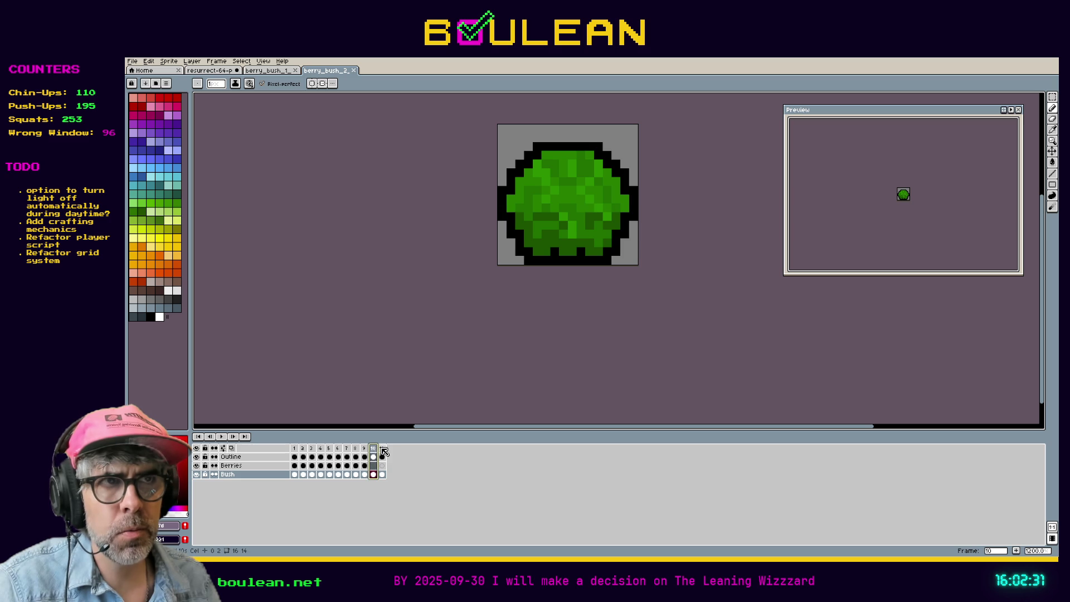
click(382, 449)
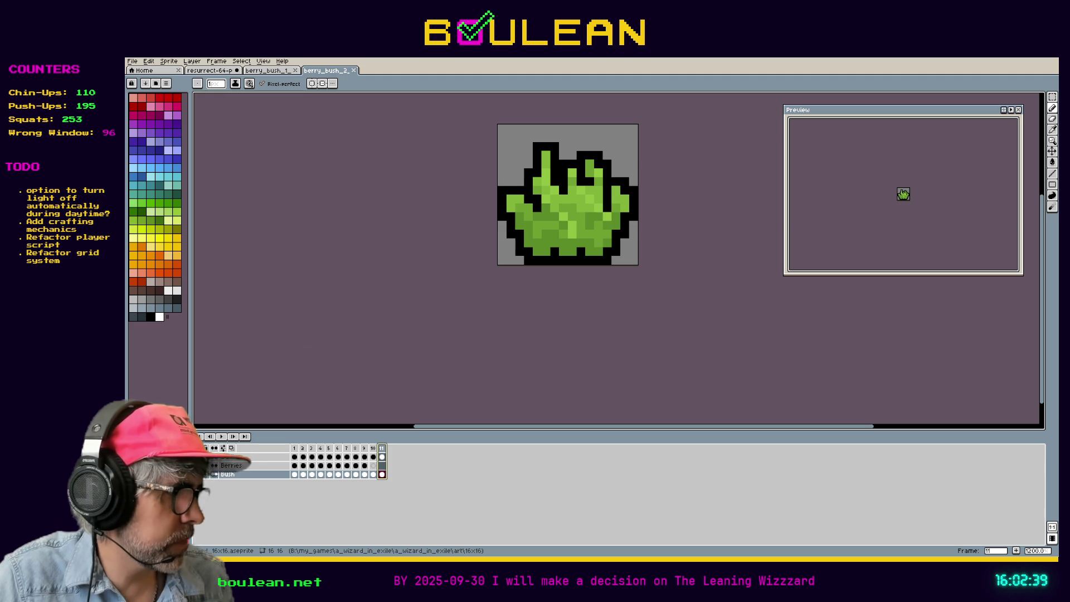
Open grass_tuft_2 in its own tab, center its canvas, then return to berry_bush_2
key(ctrl+shift+t)
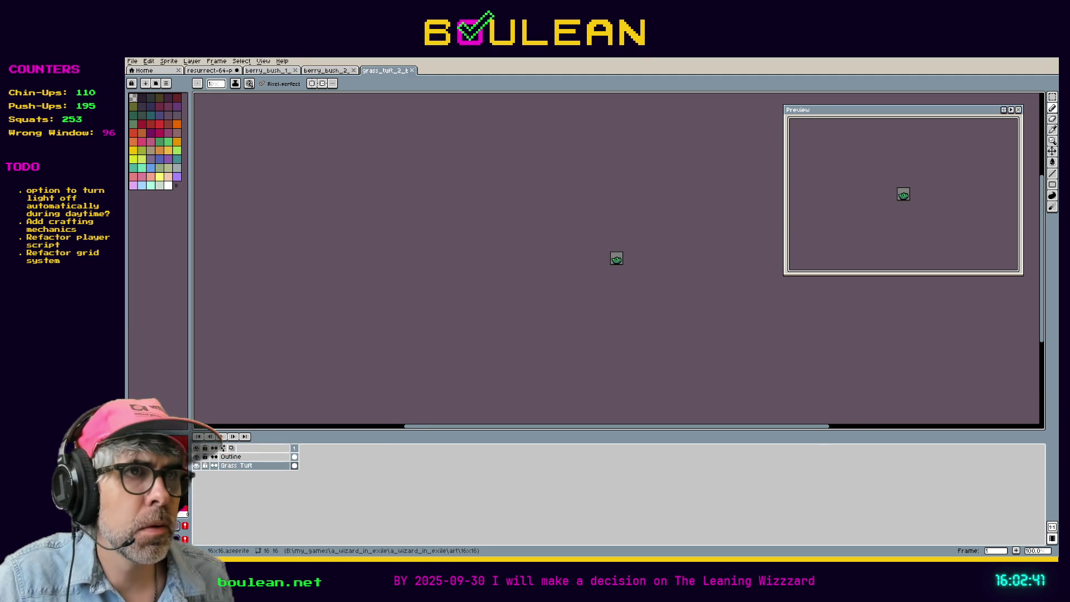
scroll(620, 248, up, 8)
scroll(728, 332, down, 3)
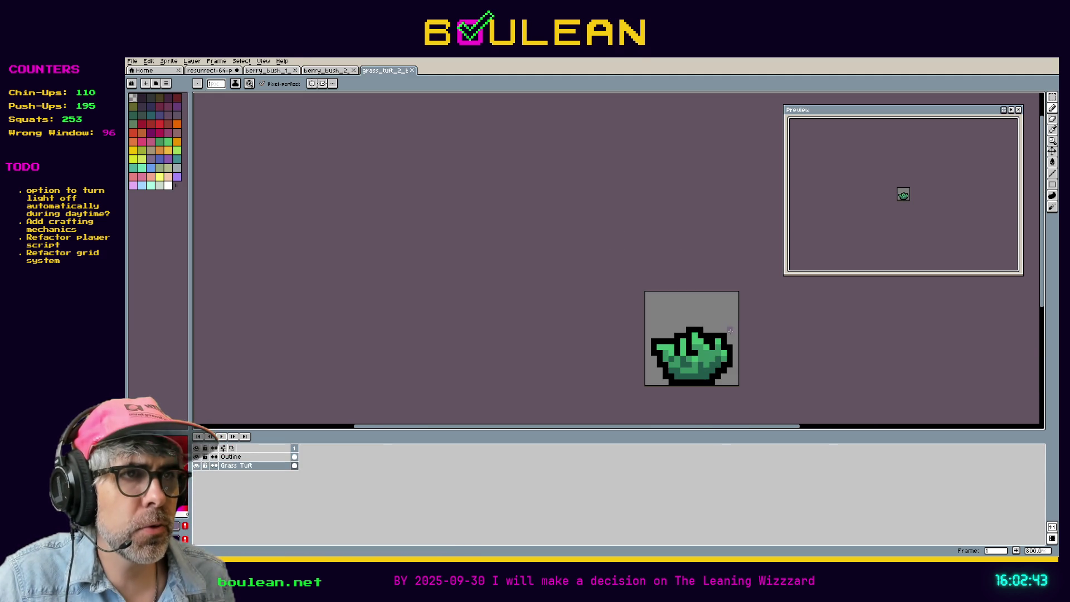
drag(765, 368, 642, 293)
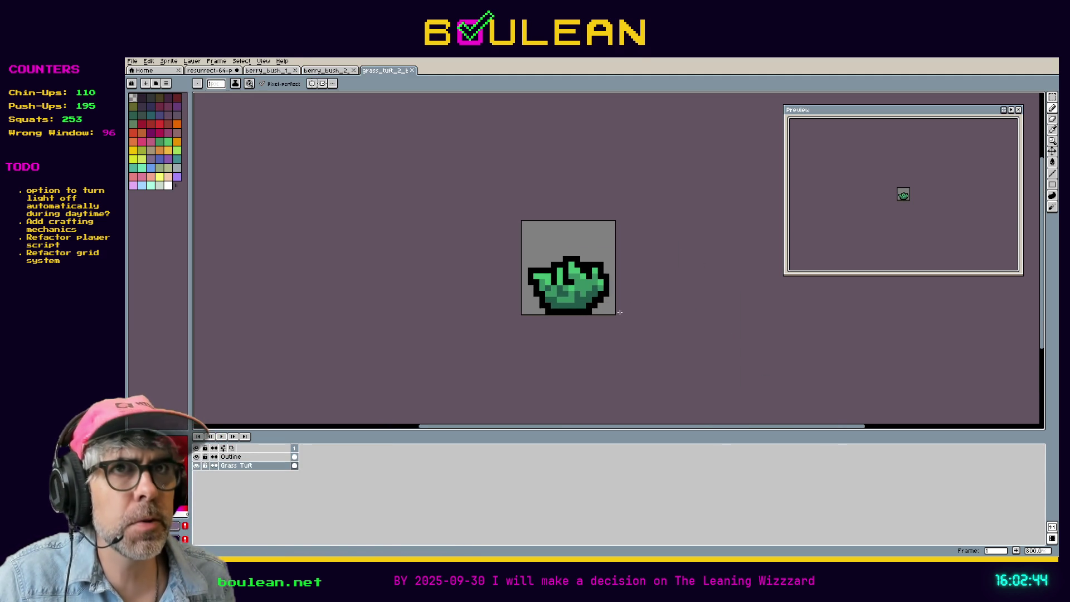
click(326, 71)
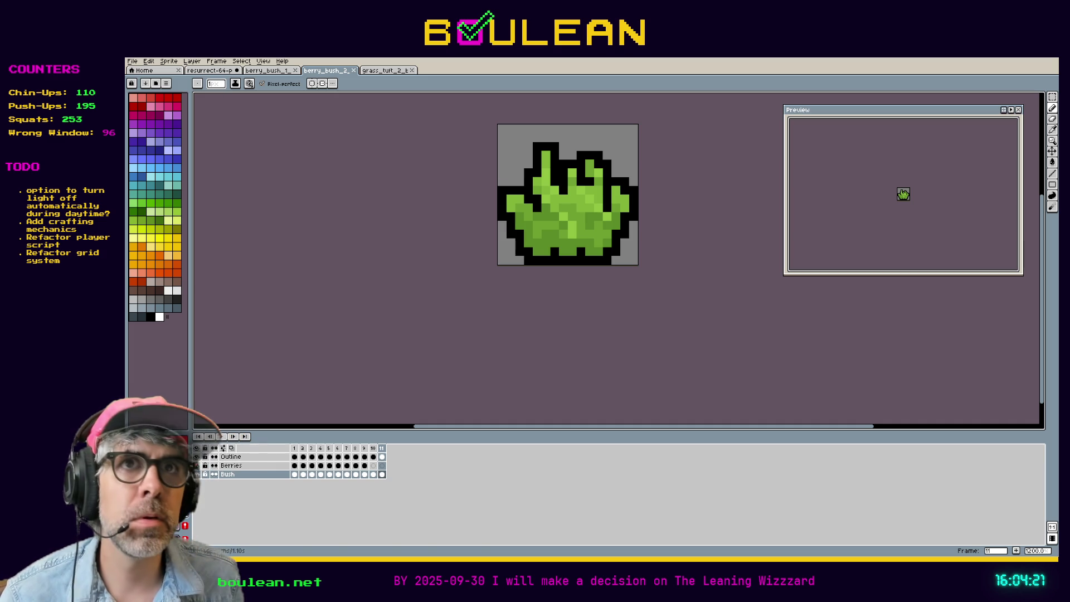
Open the File menu for berry_bush_2
click(132, 61)
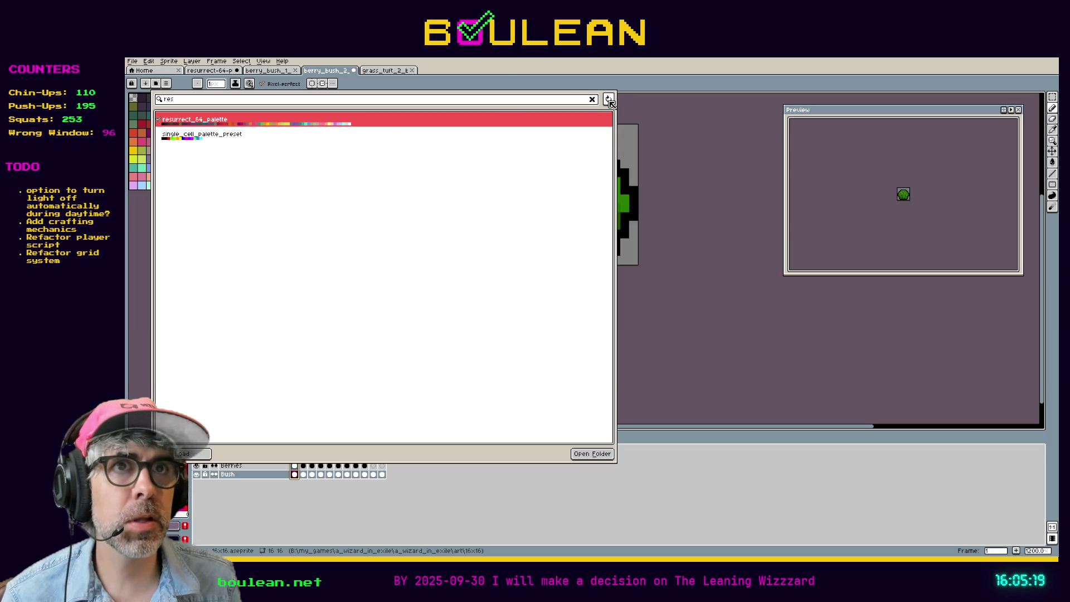
Close the palette presets, widen the palette panel, and hide the Berries layer
click(500, 71)
drag(191, 203, 226, 204)
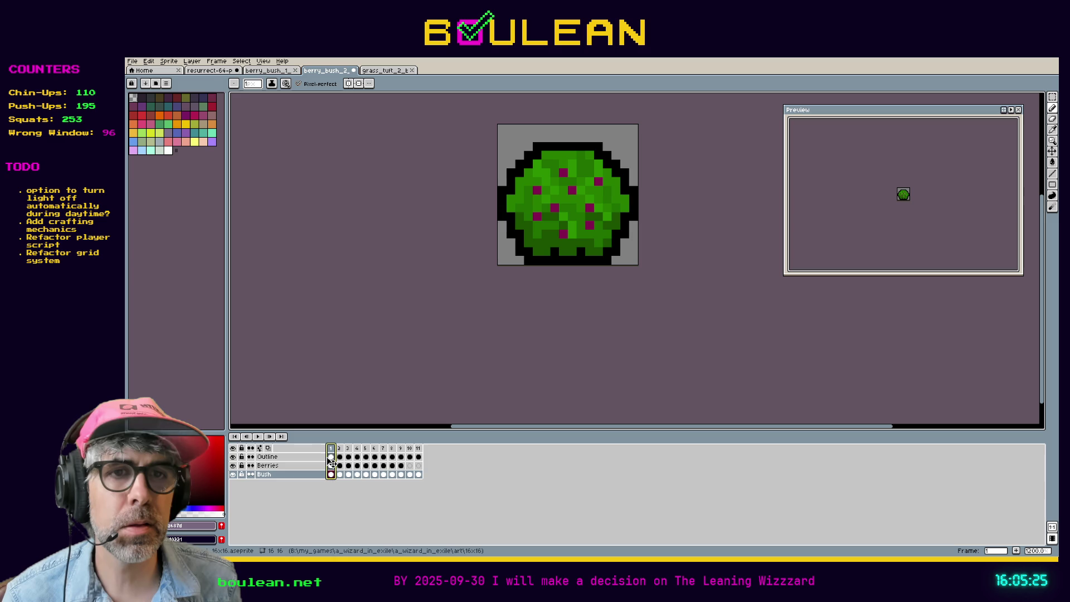
click(233, 465)
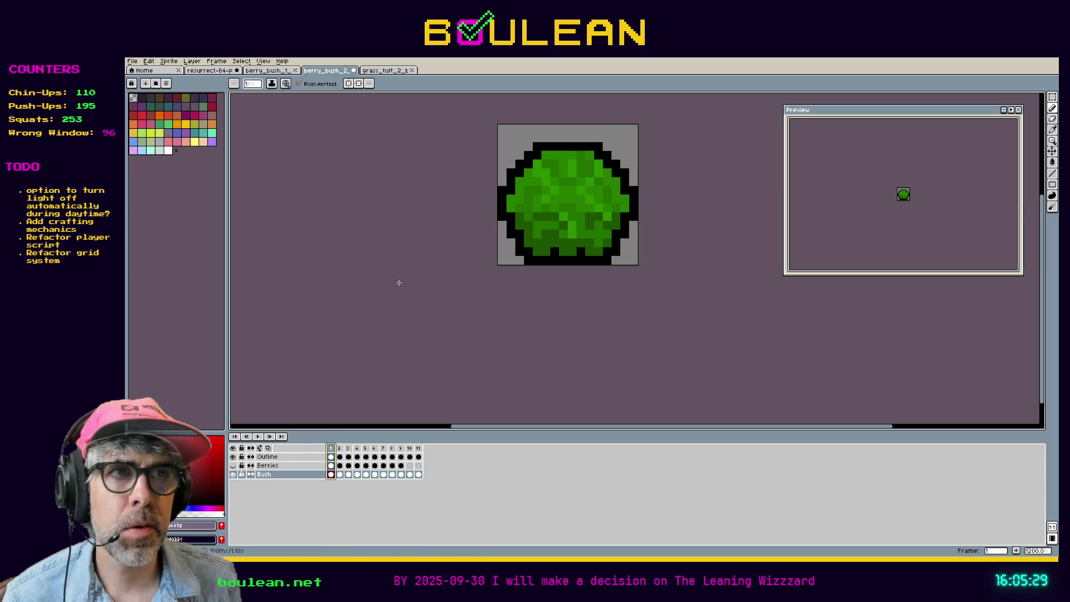
click(132, 62)
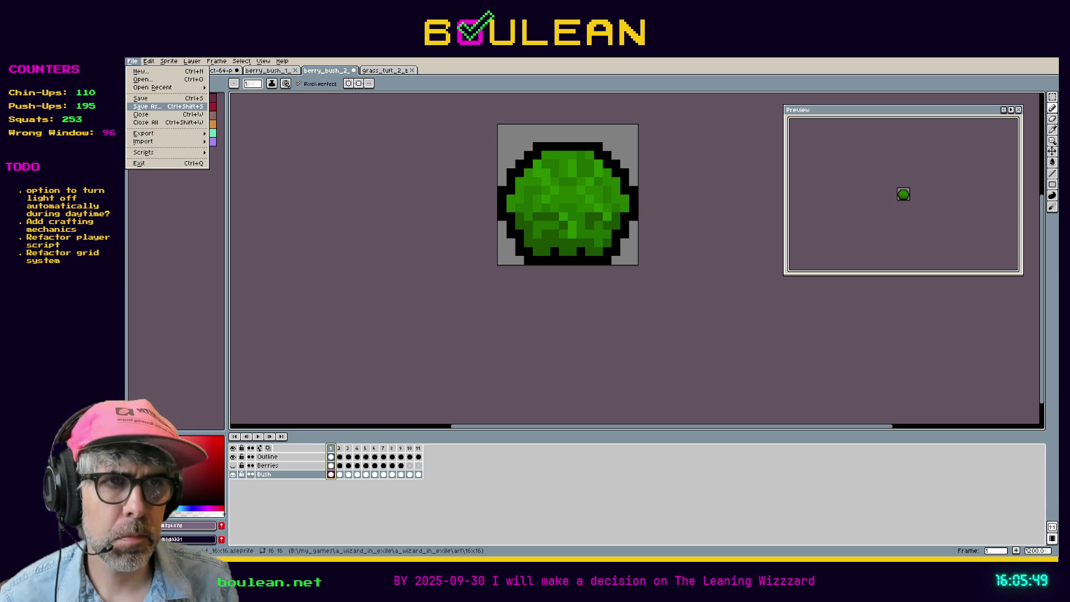
Save the sprite as the new file berry_bush_3, then open the Sprite menu
click(147, 106)
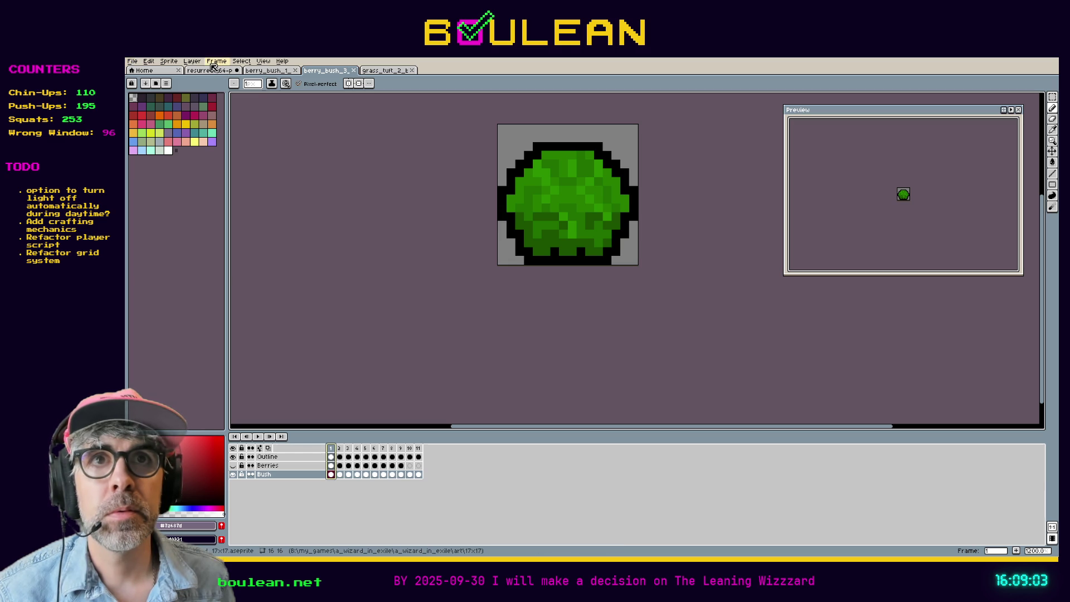
click(174, 65)
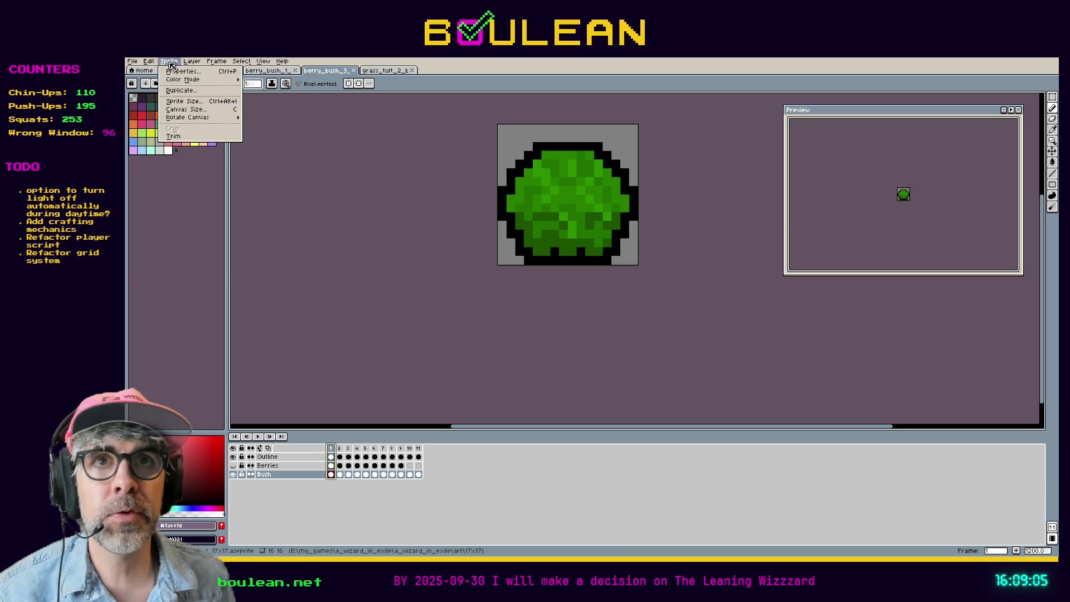
Set Canvas Size width and height to 17 and apply it
click(204, 110)
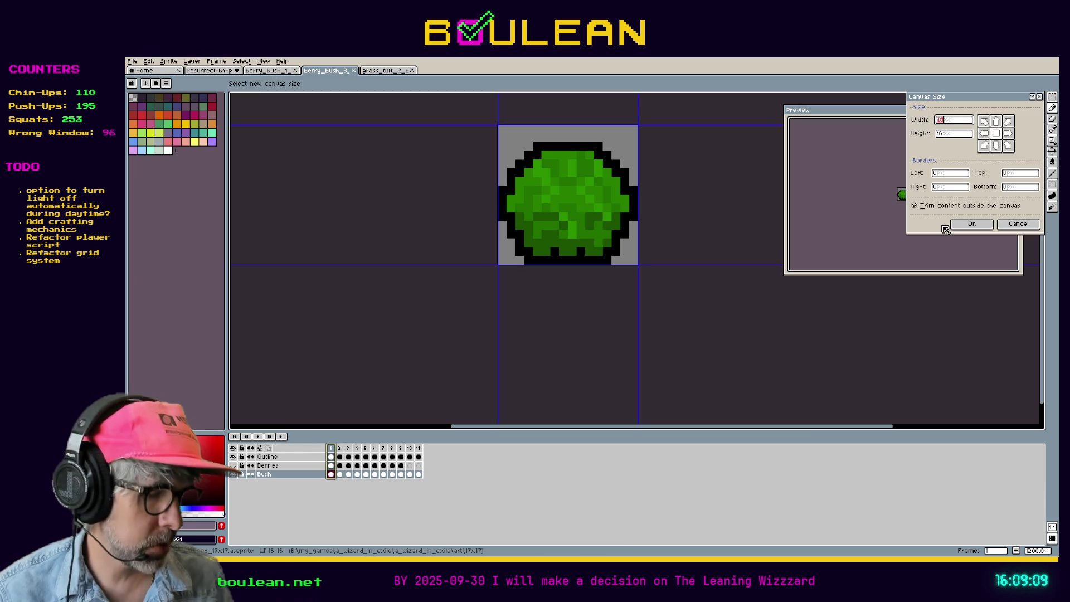
text(17)
key(Tab)
text(17)
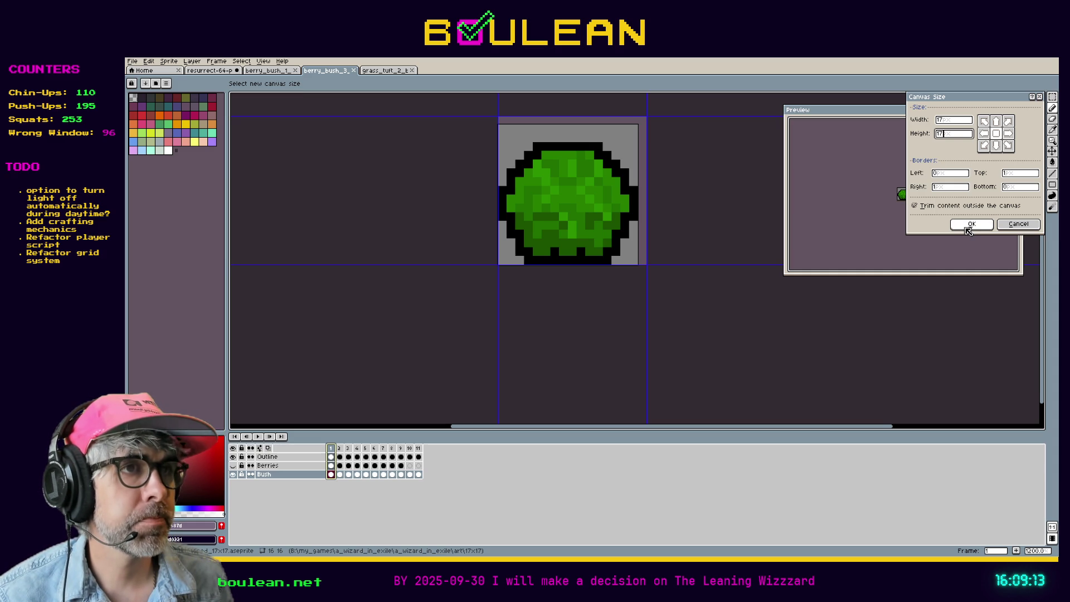
click(970, 226)
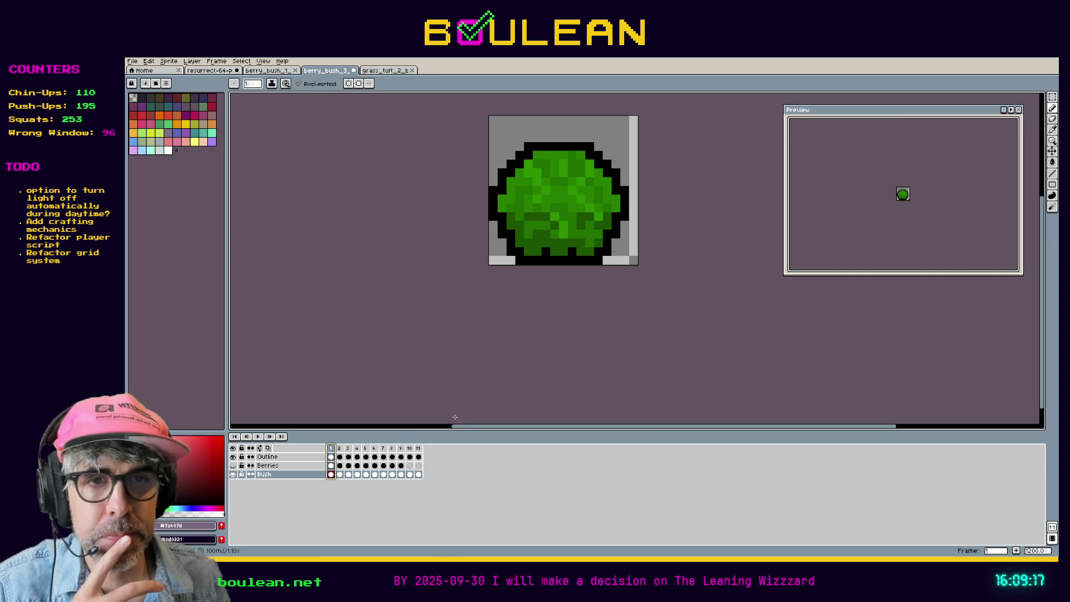
Duplicate the Bush layer and rename the copy 'Bush - New'
right_click(282, 475)
mouse_move(311, 492)
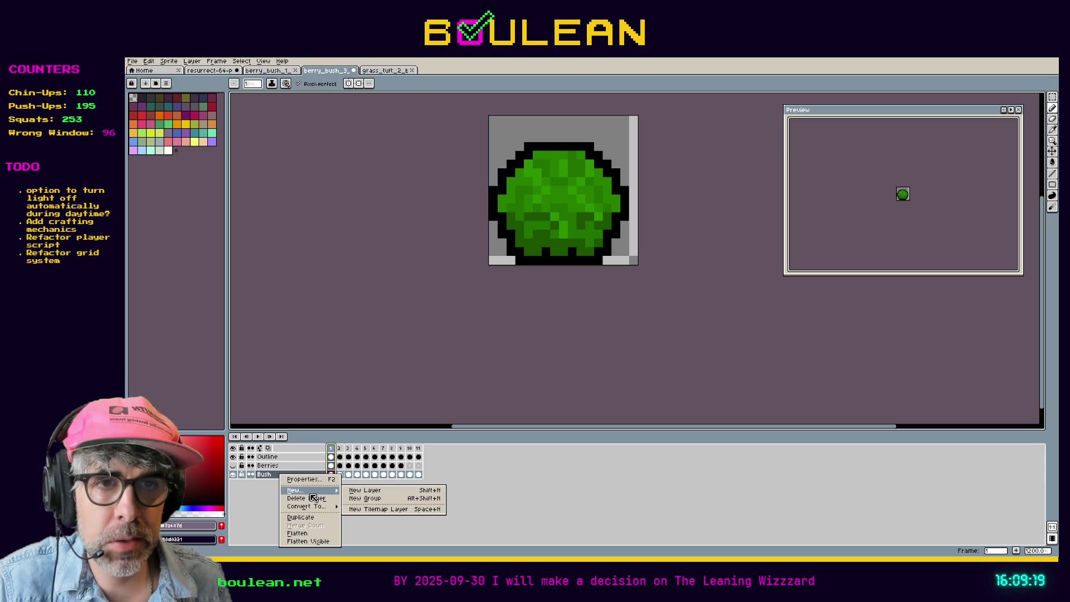
click(304, 519)
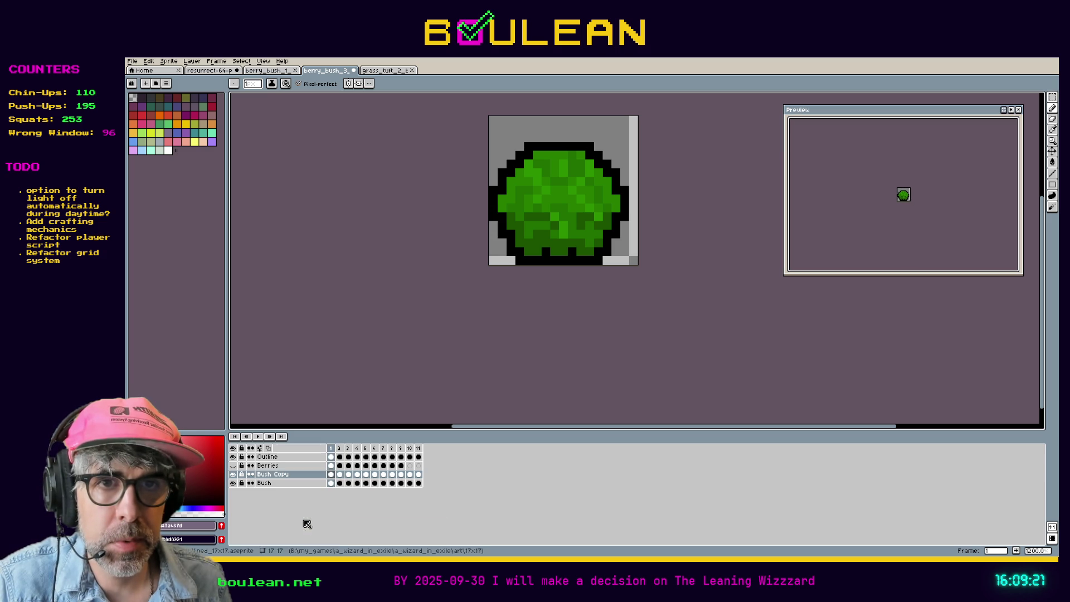
double_click(272, 476)
text(Bush - New)
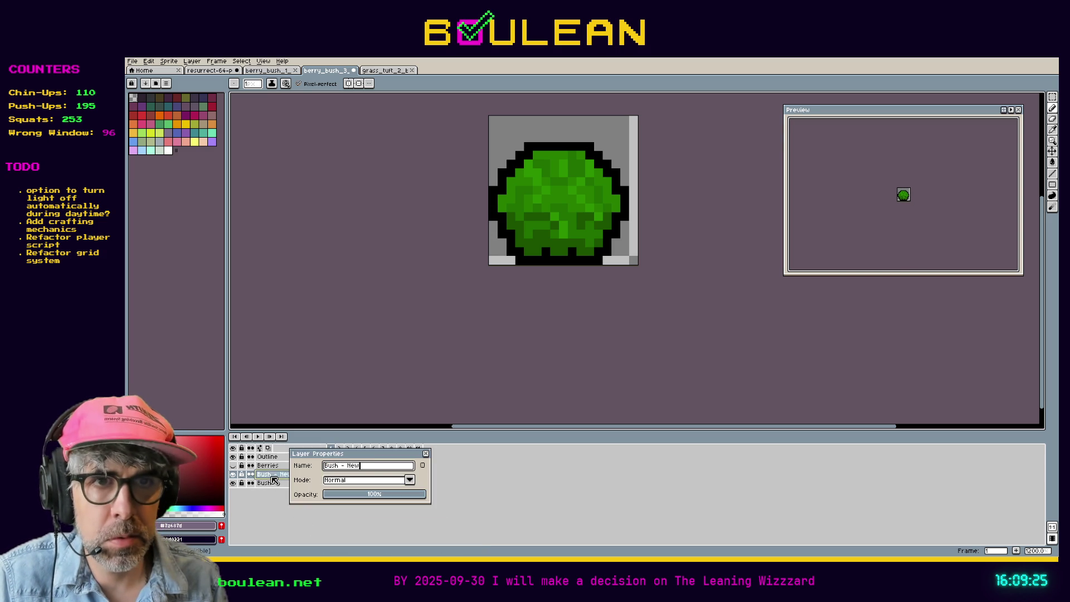
key(Return)
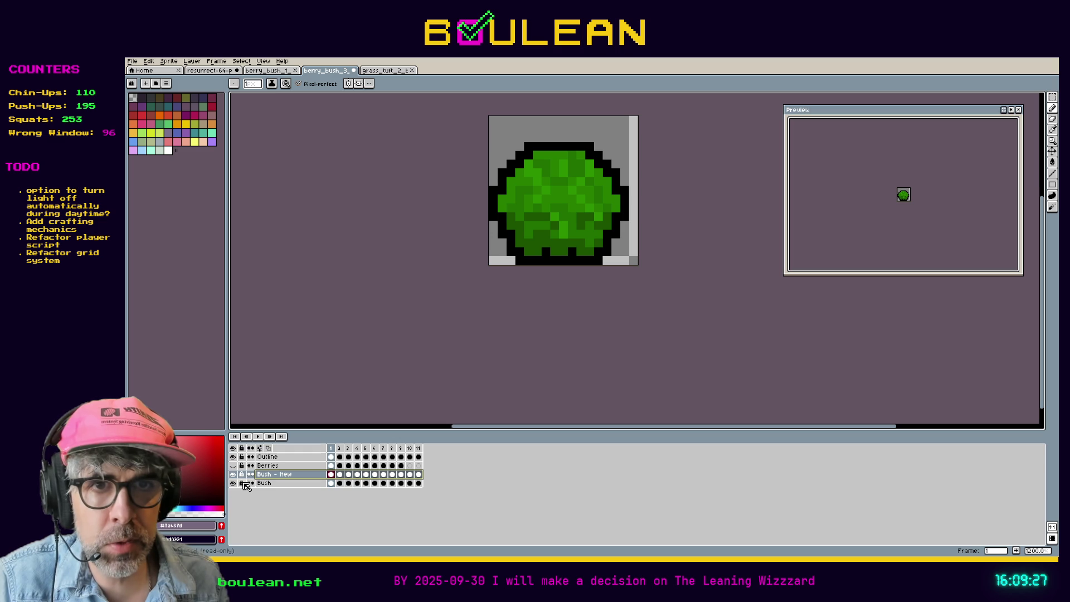
Duplicate the Berries layer and rename the copy 'Berries - New'
click(269, 469)
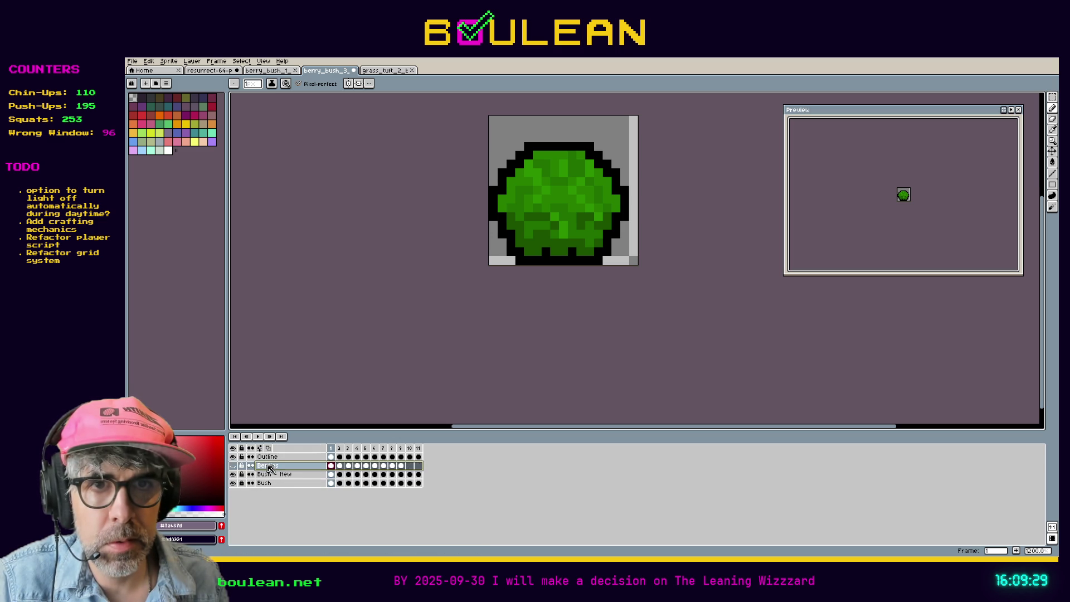
right_click(268, 467)
click(287, 508)
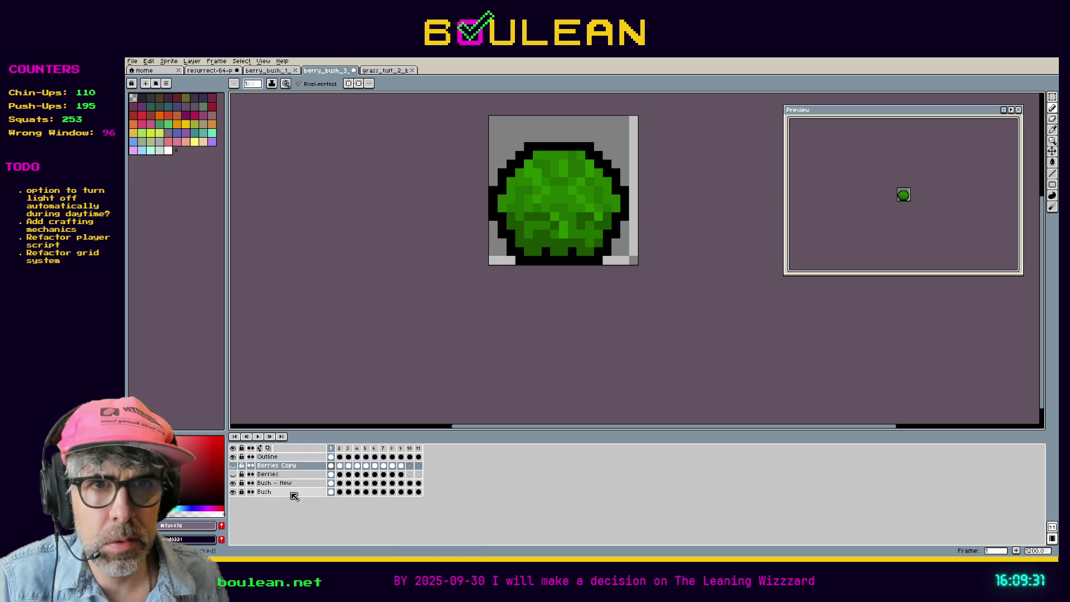
double_click(294, 466)
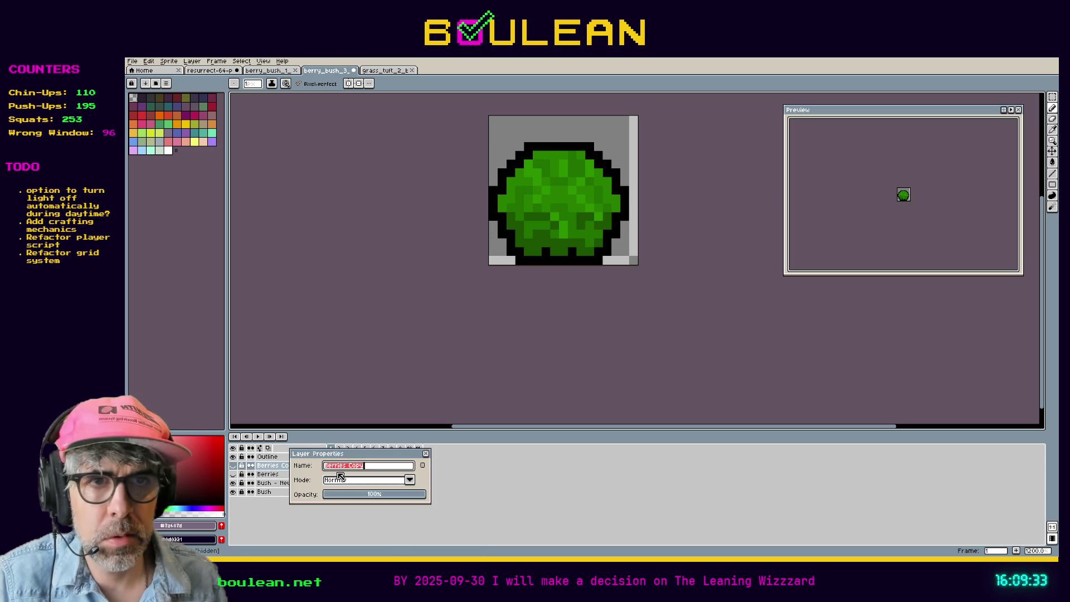
key(End)
key(BackSpace)
key(BackSpace)
key(BackSpace)
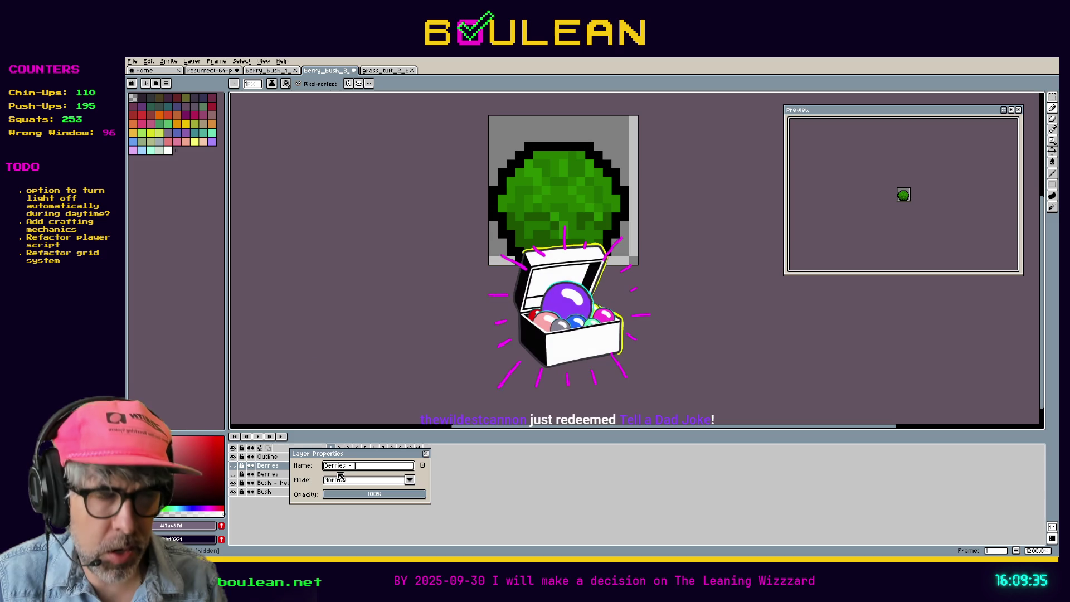
text(- New)
key(Return)
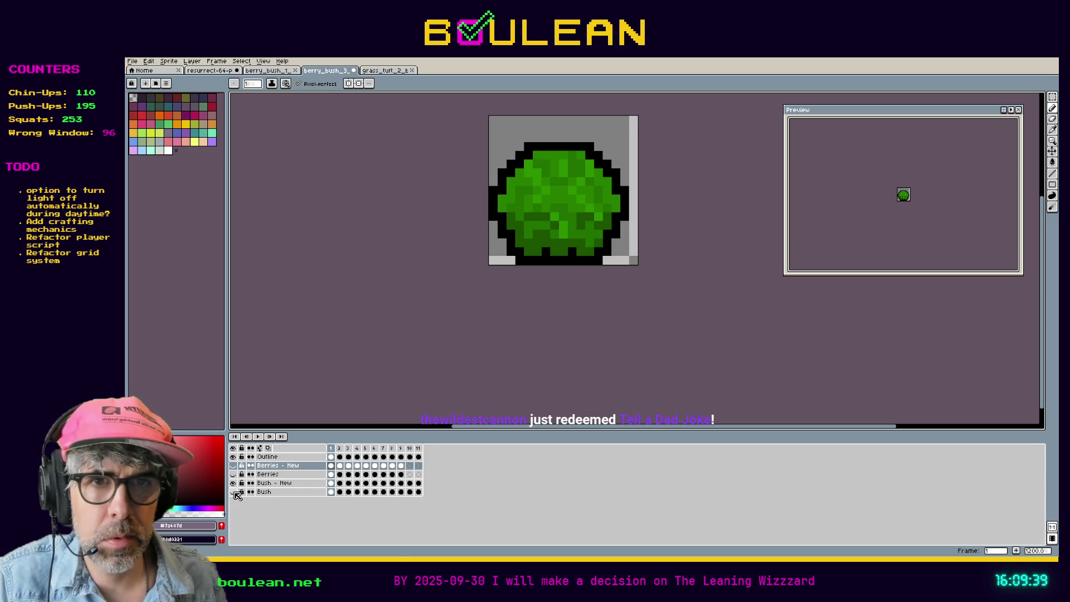
click(242, 466)
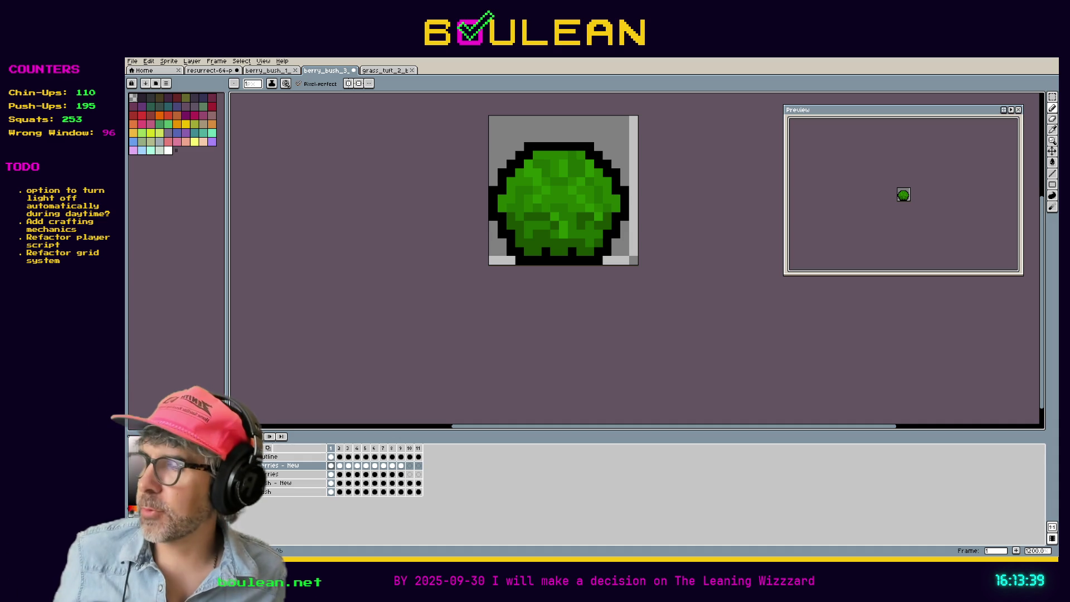
scroll(523, 186, up, 1)
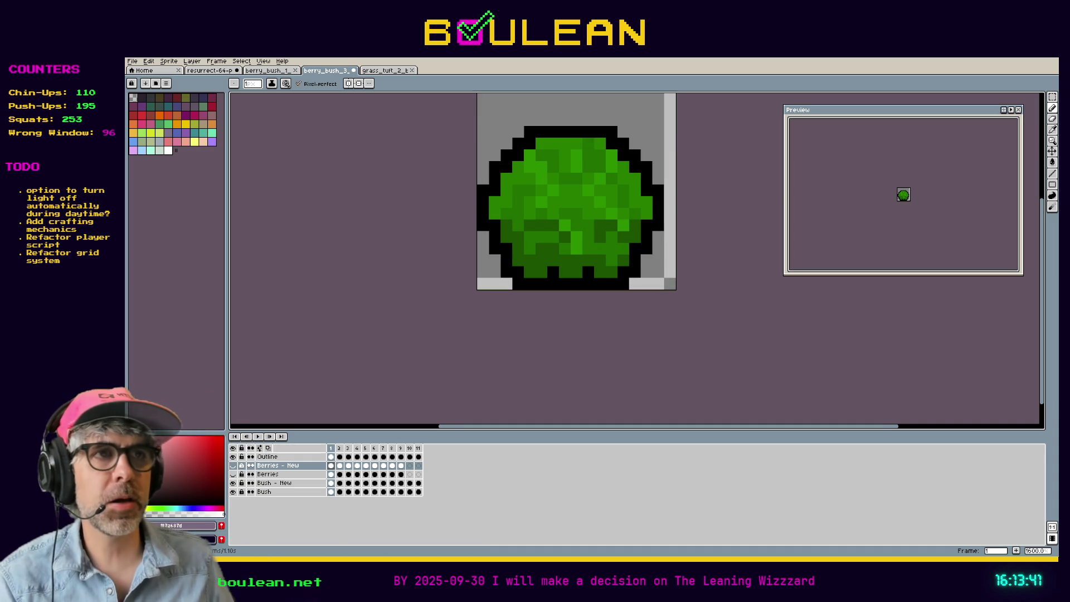
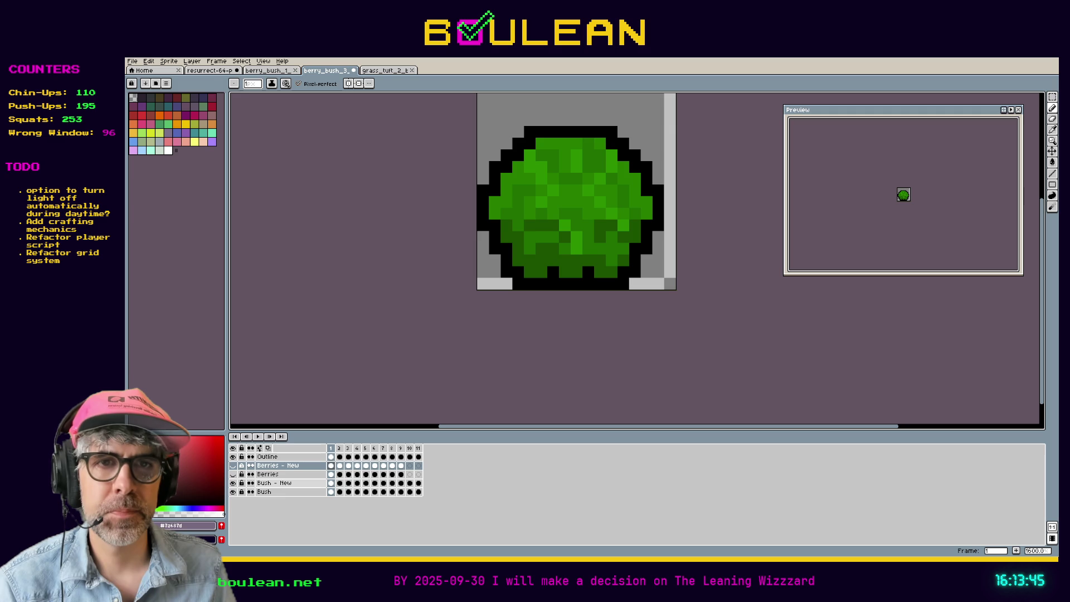
On the Bush - New layer, sample the dark teal from the Resurrect 64 palette sheet
click(273, 482)
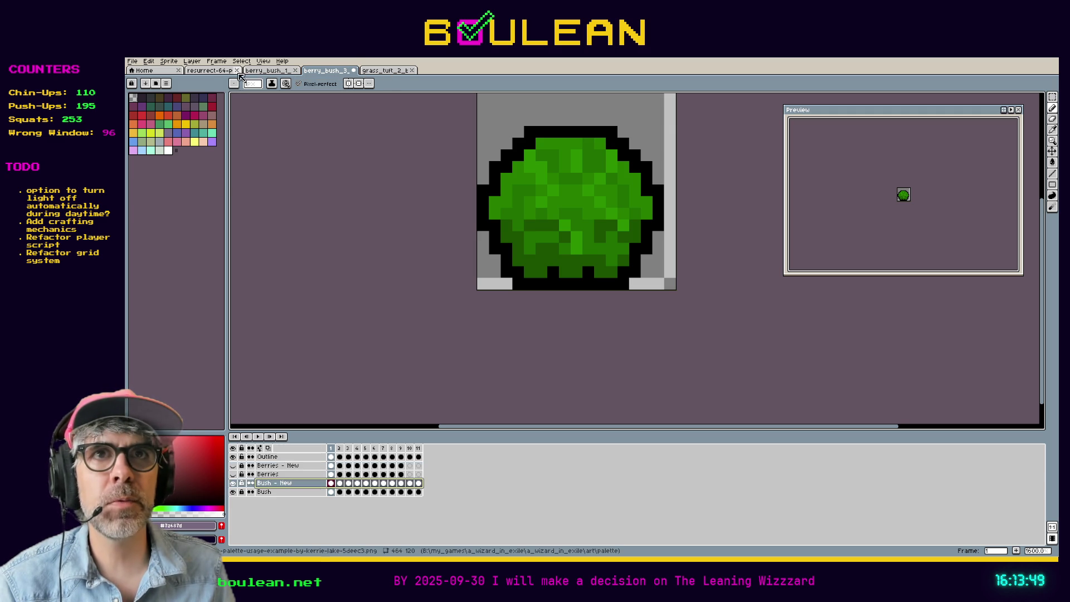
click(210, 71)
scroll(528, 258, up, 3)
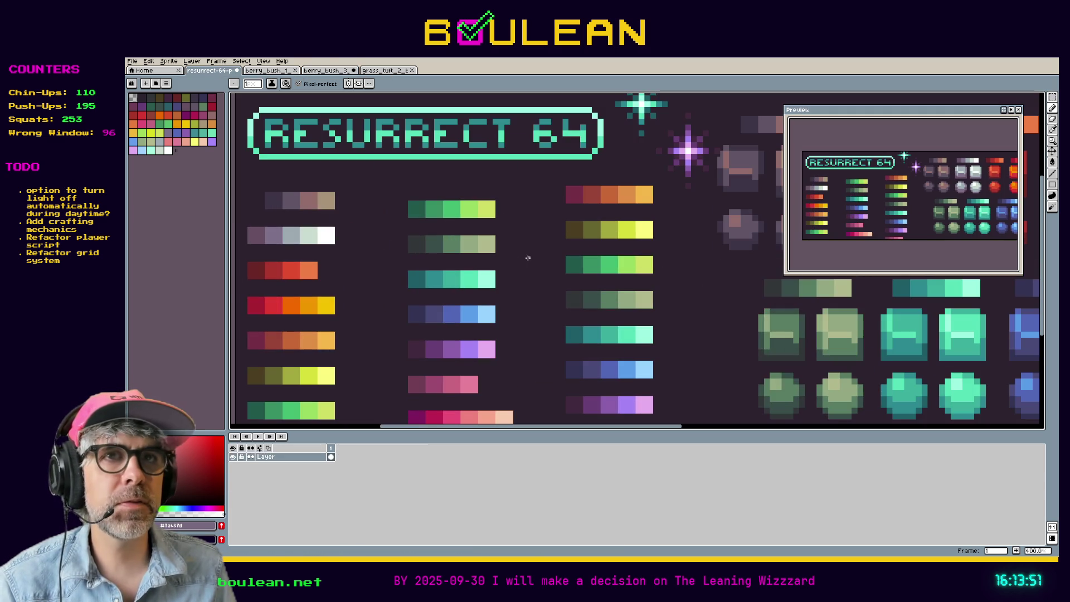
scroll(466, 258, down, 1)
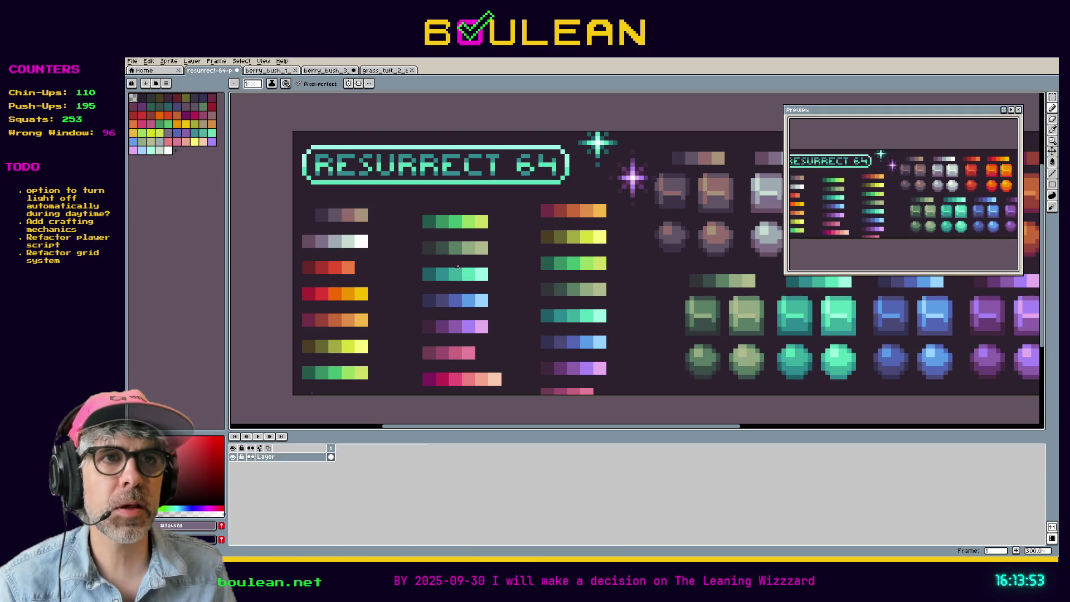
key(i)
click(432, 273)
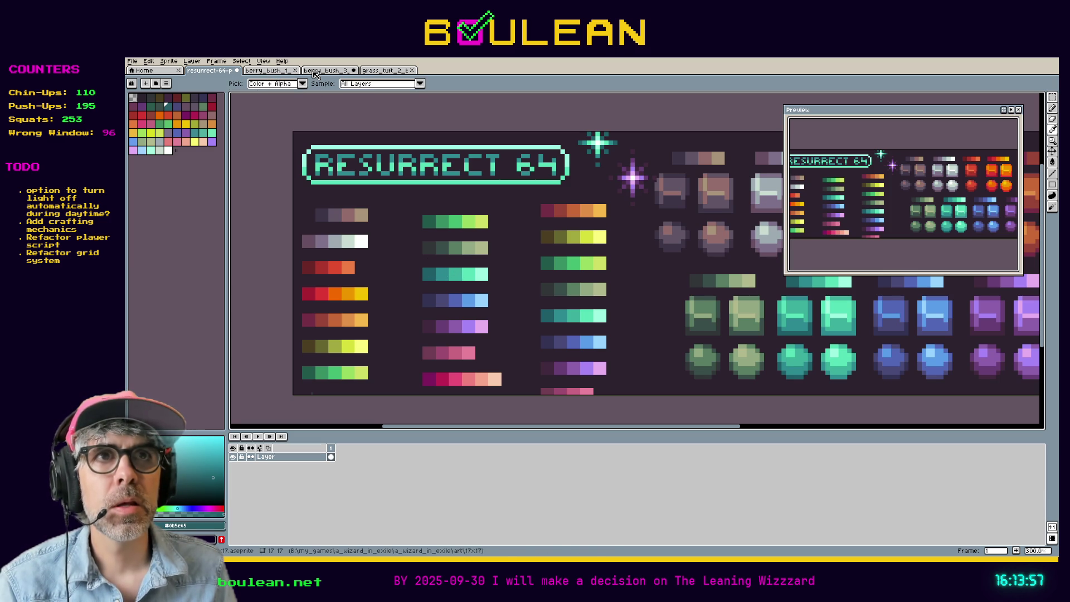
right_click(214, 73)
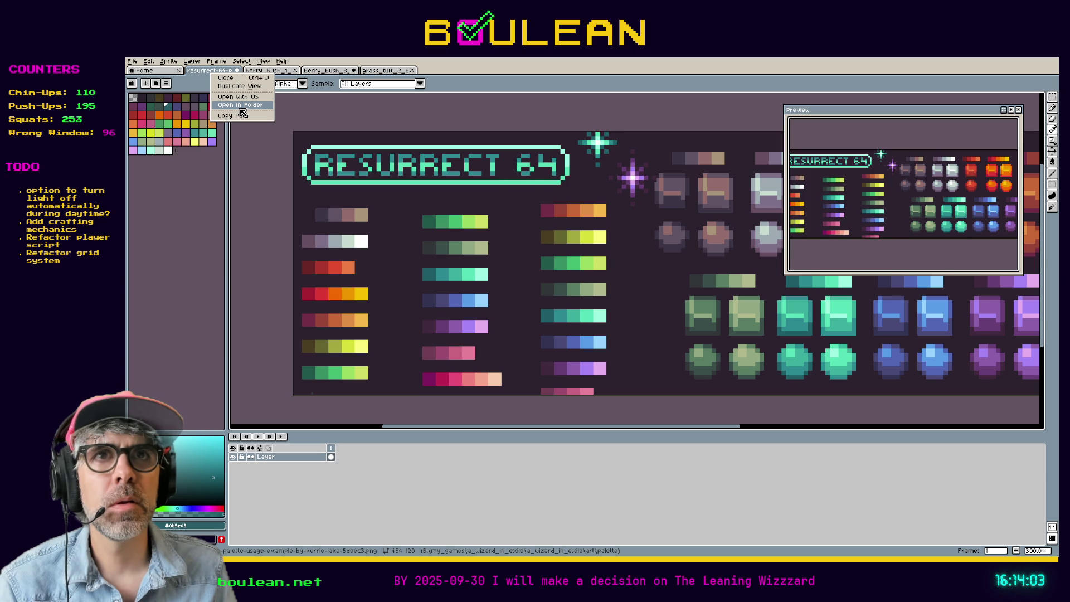
click(243, 104)
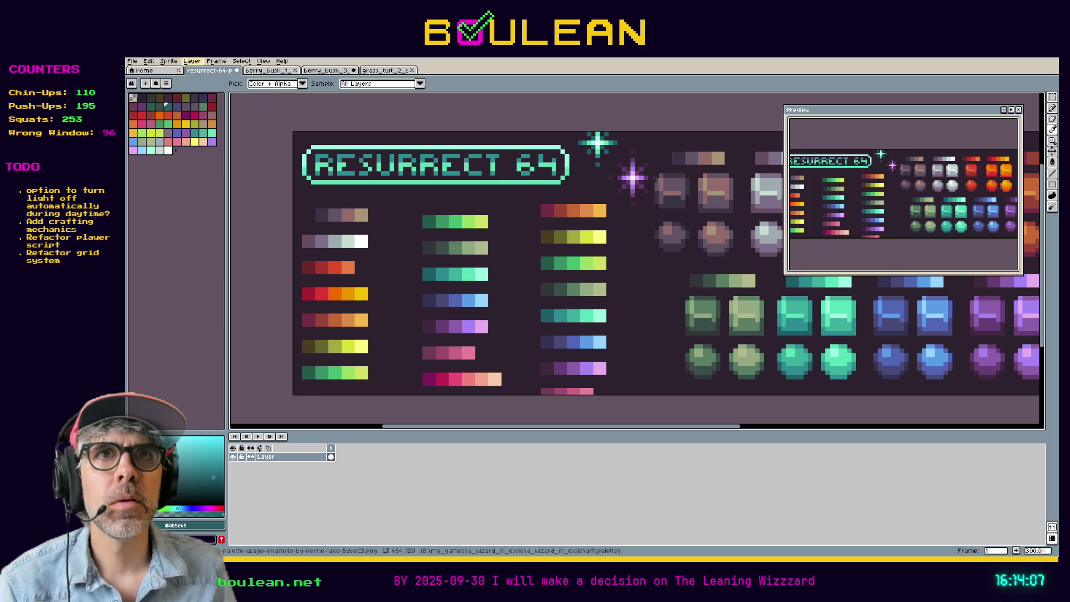
click(262, 62)
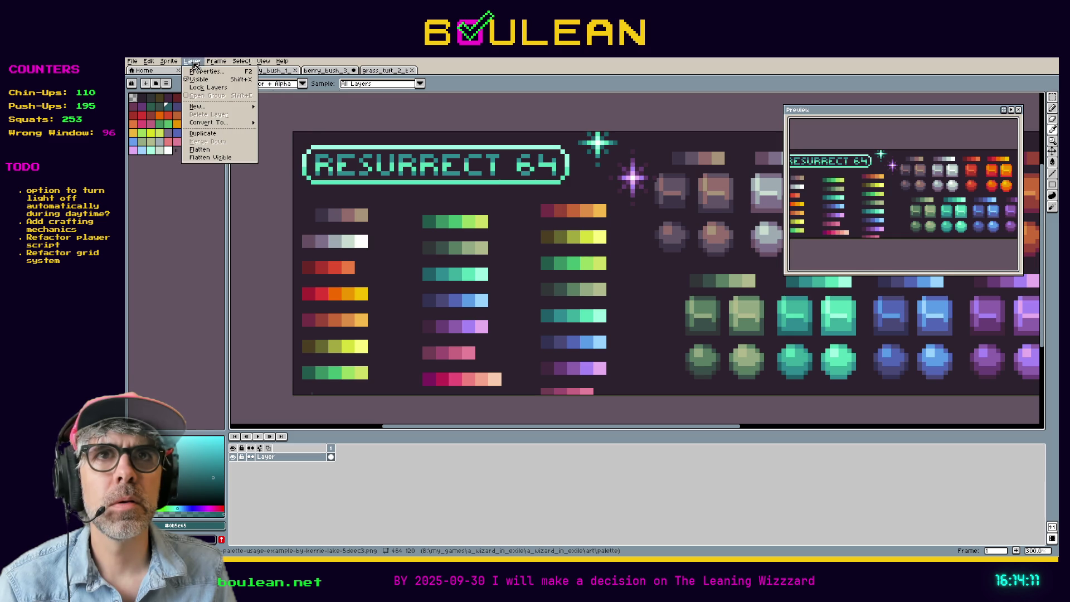
mouse_move(181, 65)
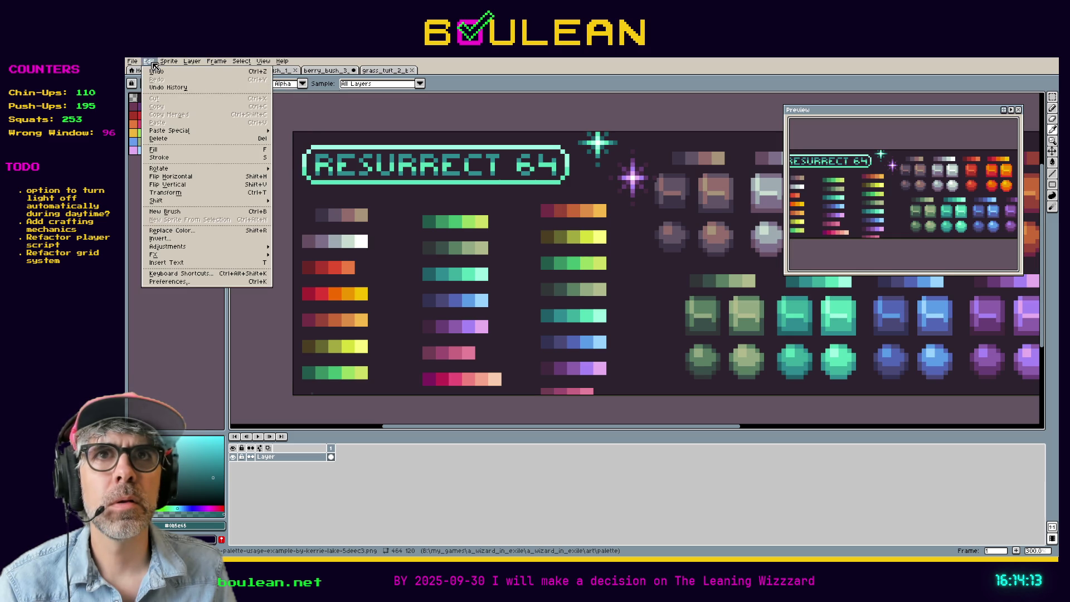
mouse_move(255, 66)
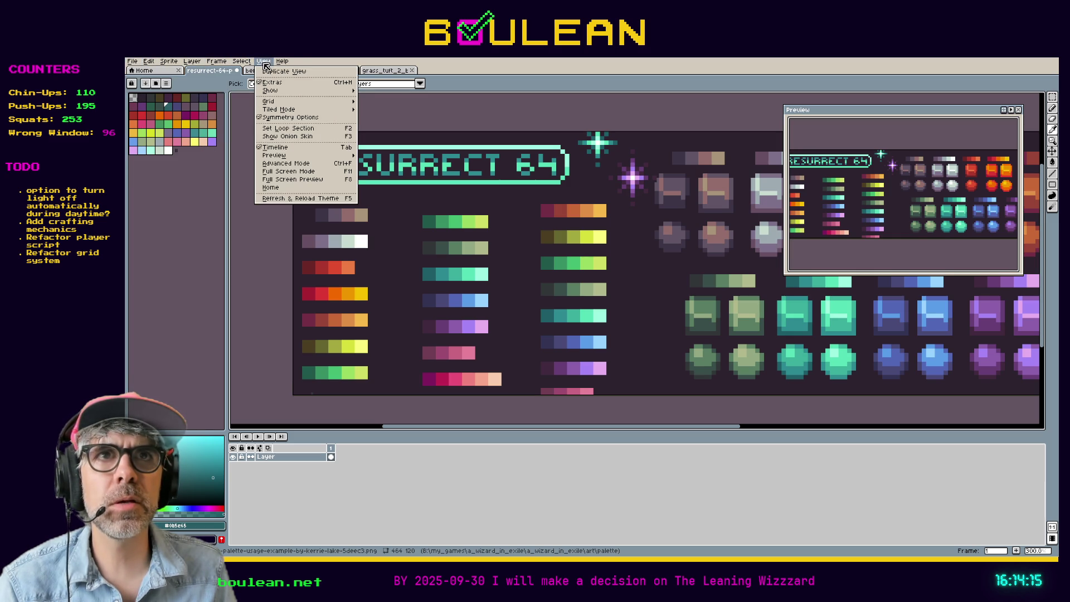
click(275, 71)
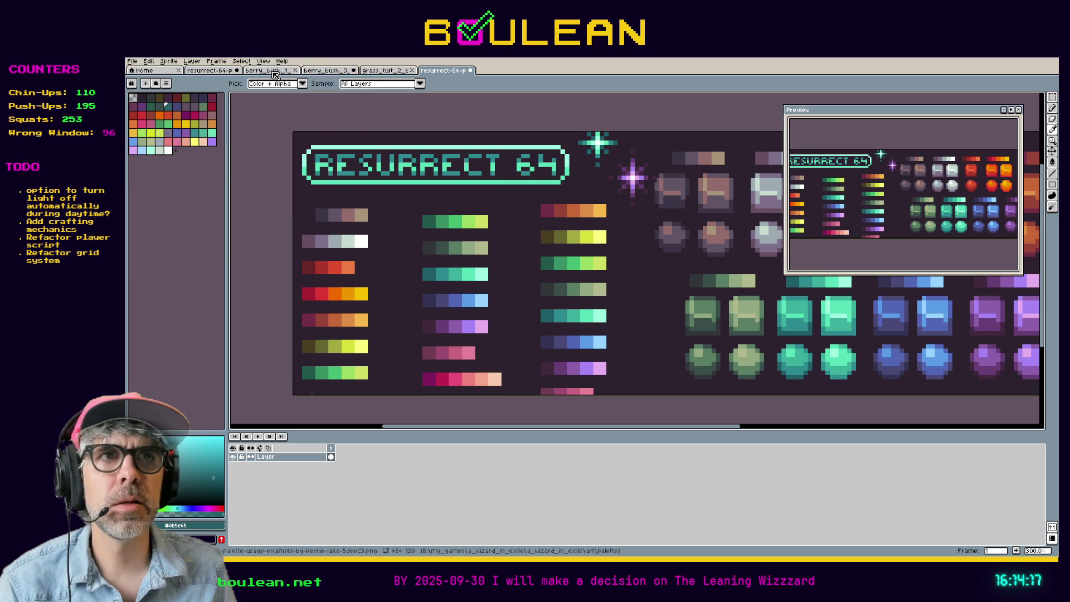
click(471, 71)
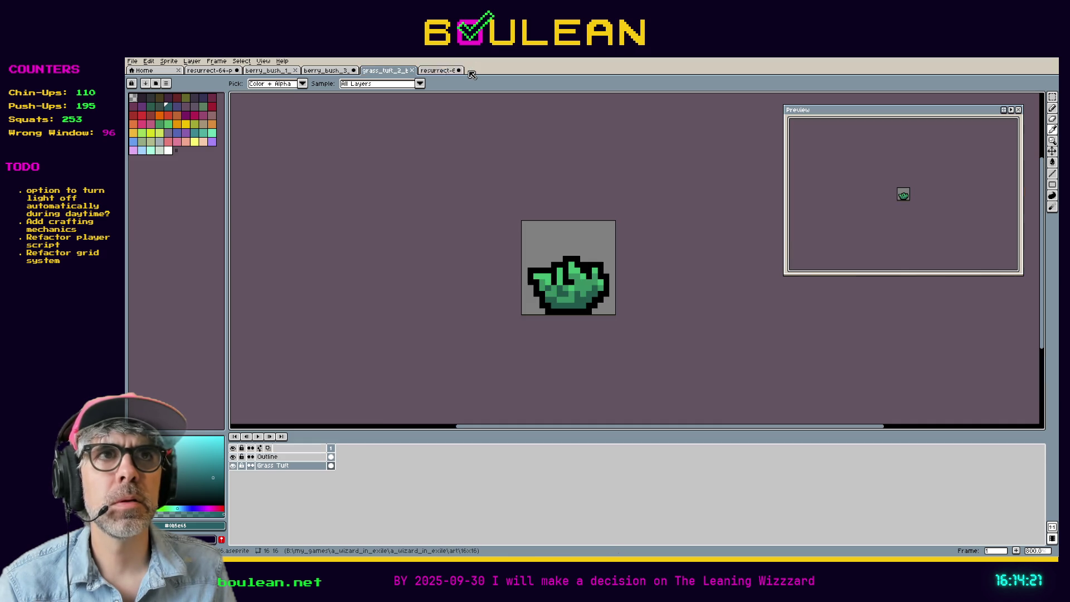
Pick #165d4c and recolour all the bush's dark green pixels with a non-contiguous fill
click(209, 70)
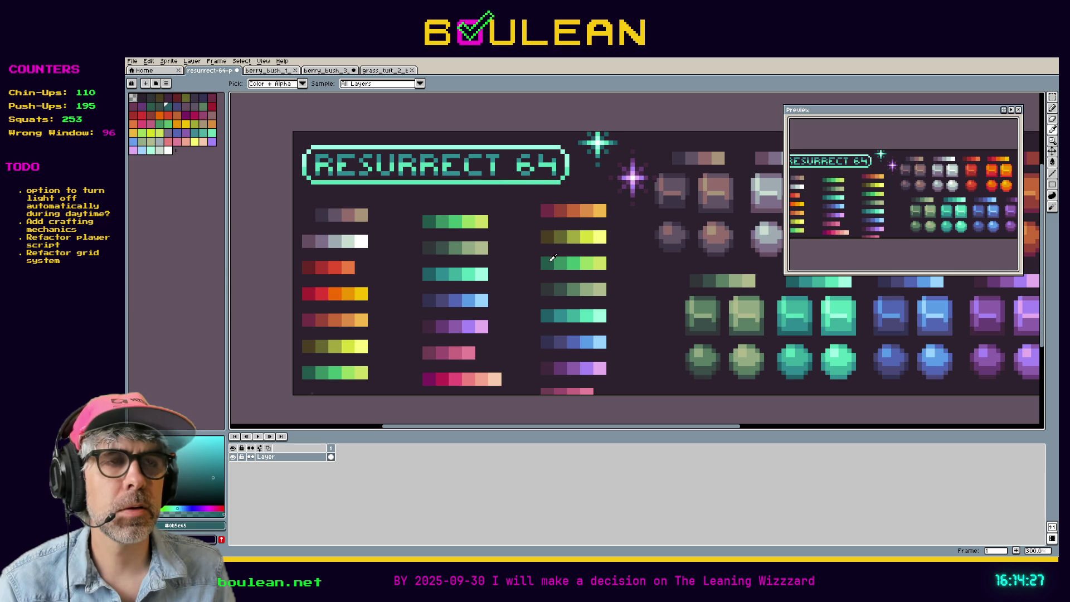
click(551, 260)
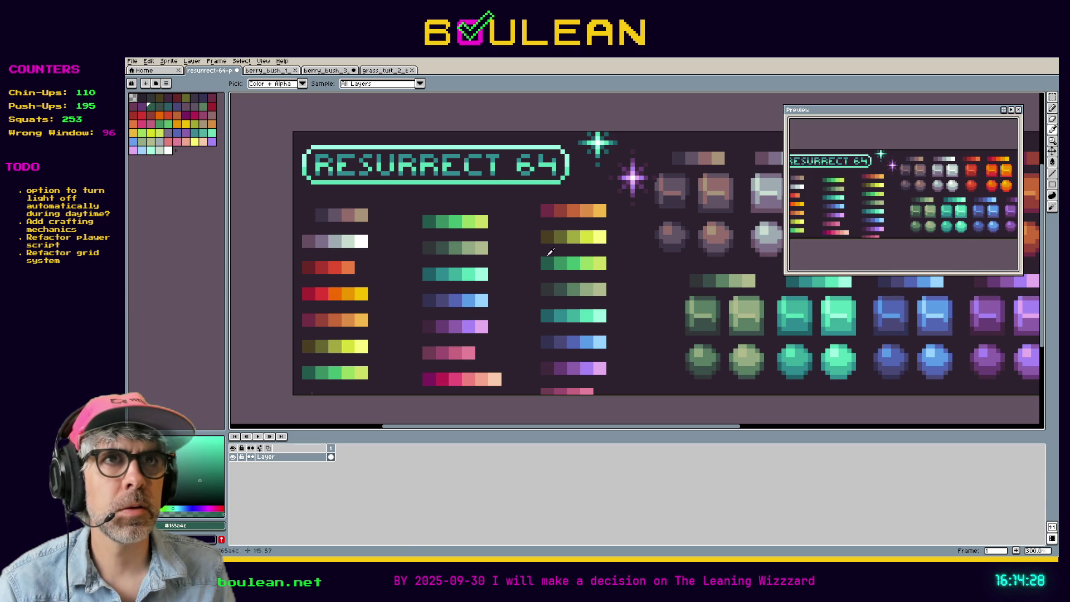
click(323, 71)
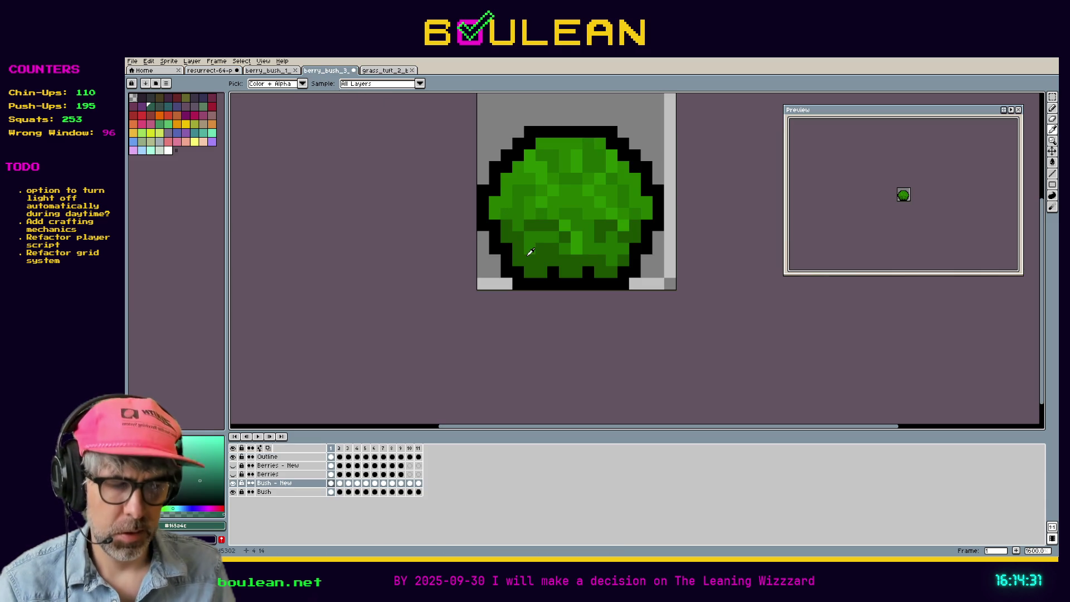
key(g)
click(300, 84)
click(530, 267)
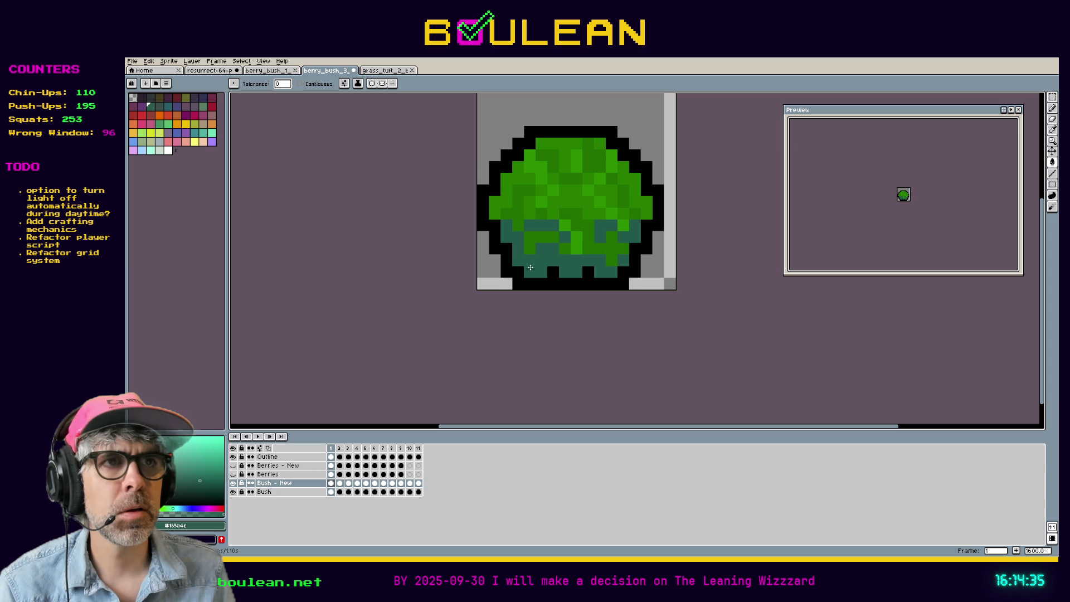
Sample the green #239063 from the Resurrect 64 sheet and return to the berry bush
click(390, 71)
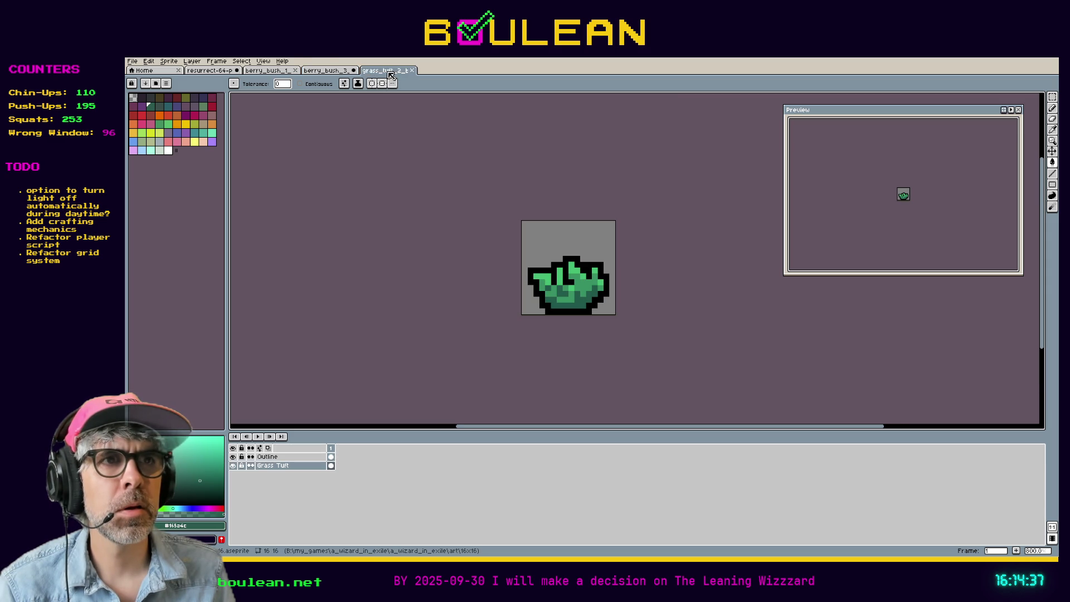
click(330, 71)
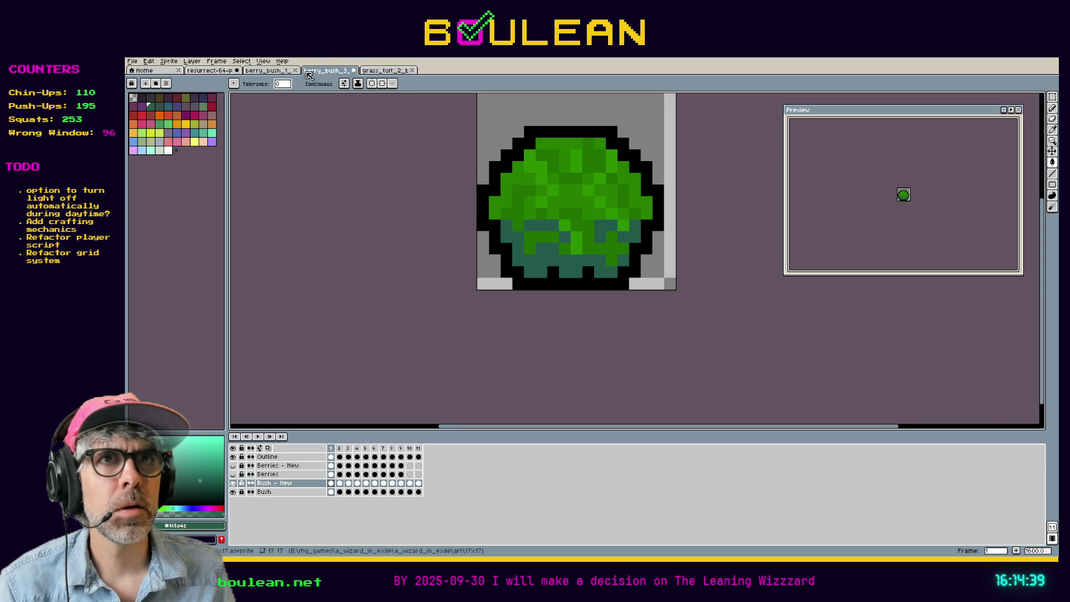
click(205, 71)
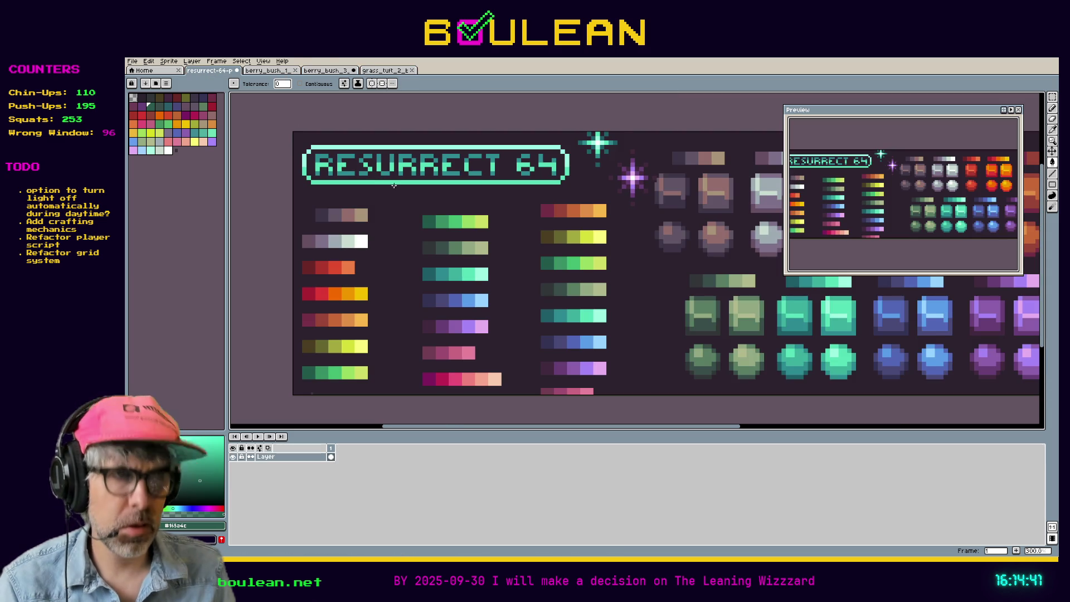
key(i)
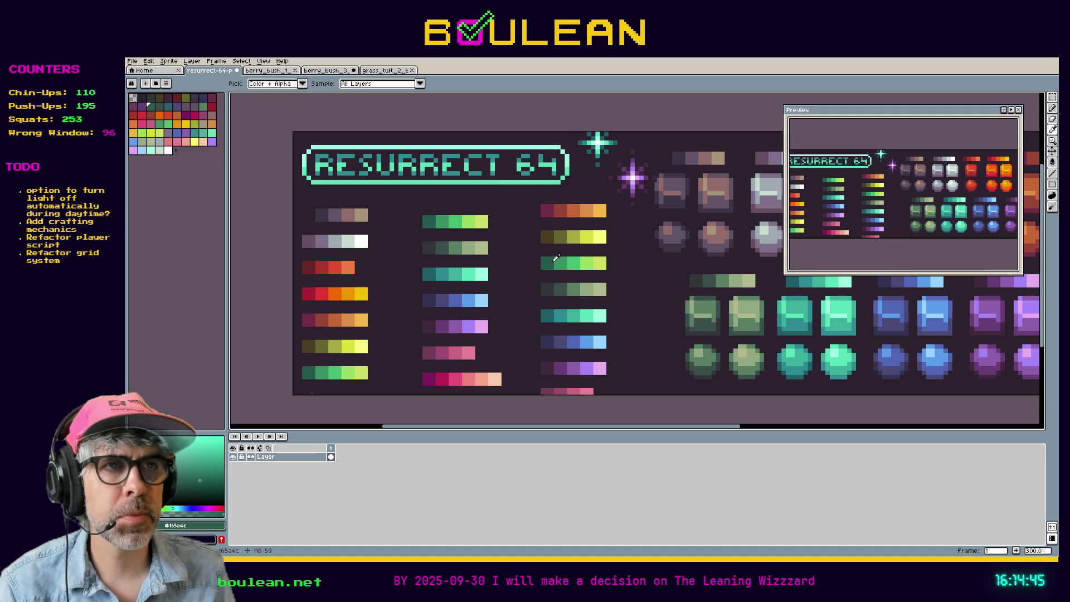
key(g)
key(i)
click(557, 262)
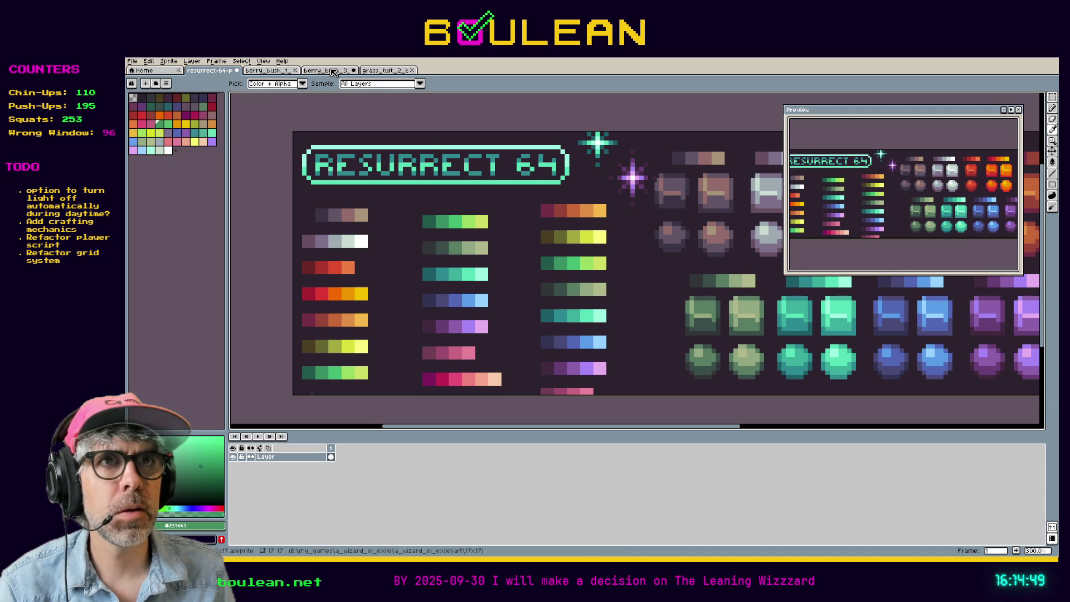
click(332, 72)
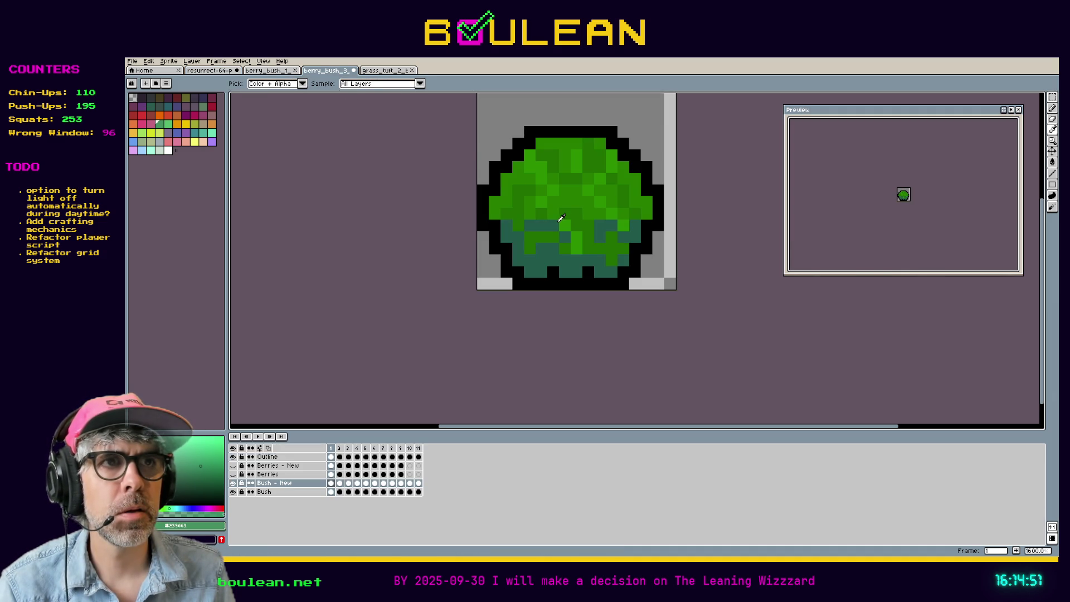
Undo the teal fill and recolour the bush's lower dark-green and upper mid-green shades
key(g)
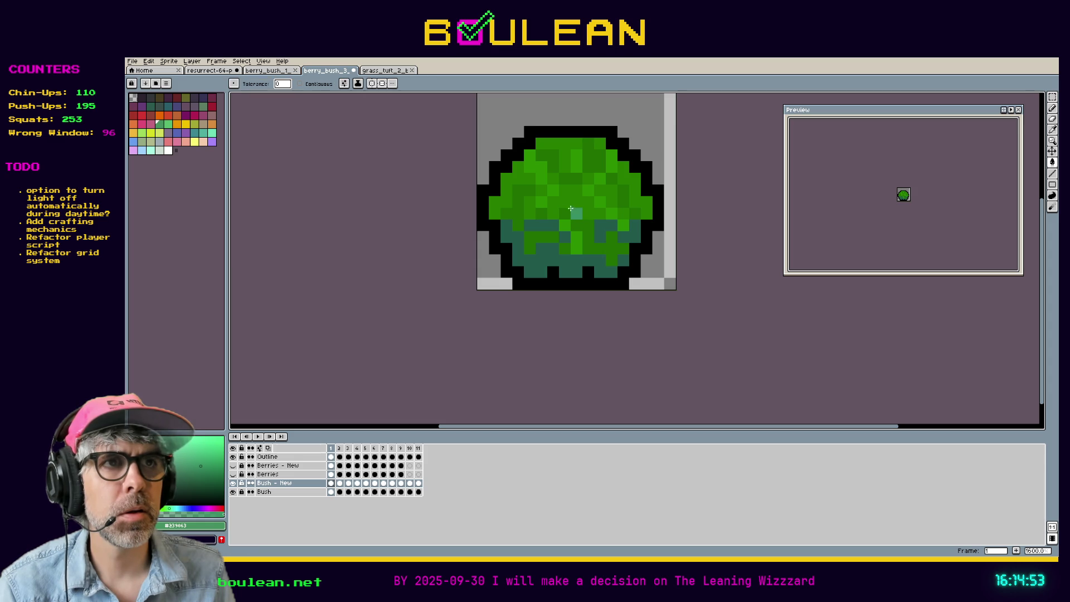
key(ctrl+z)
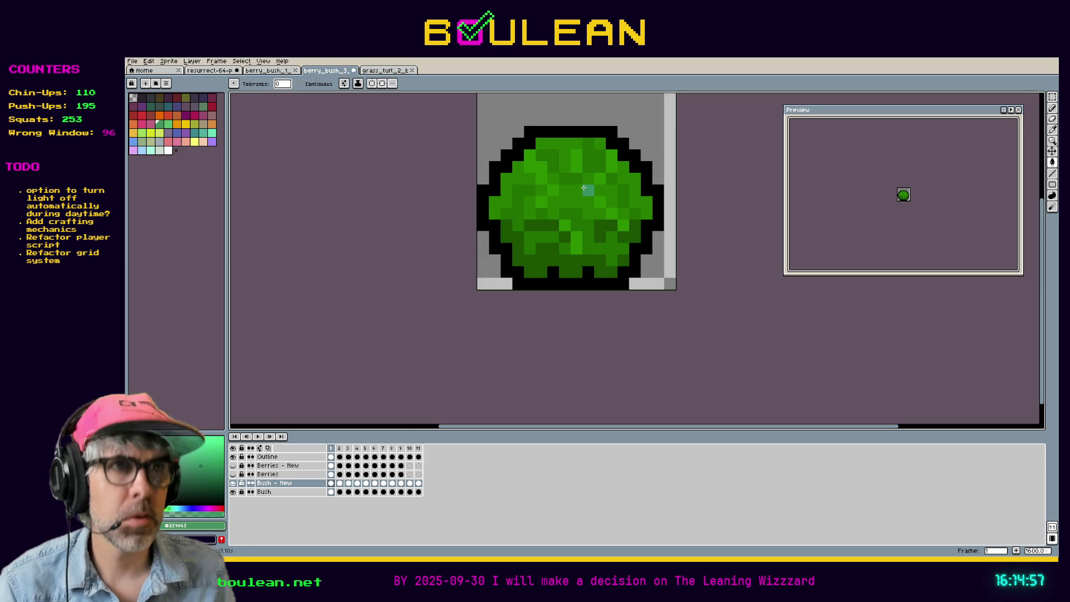
click(584, 187)
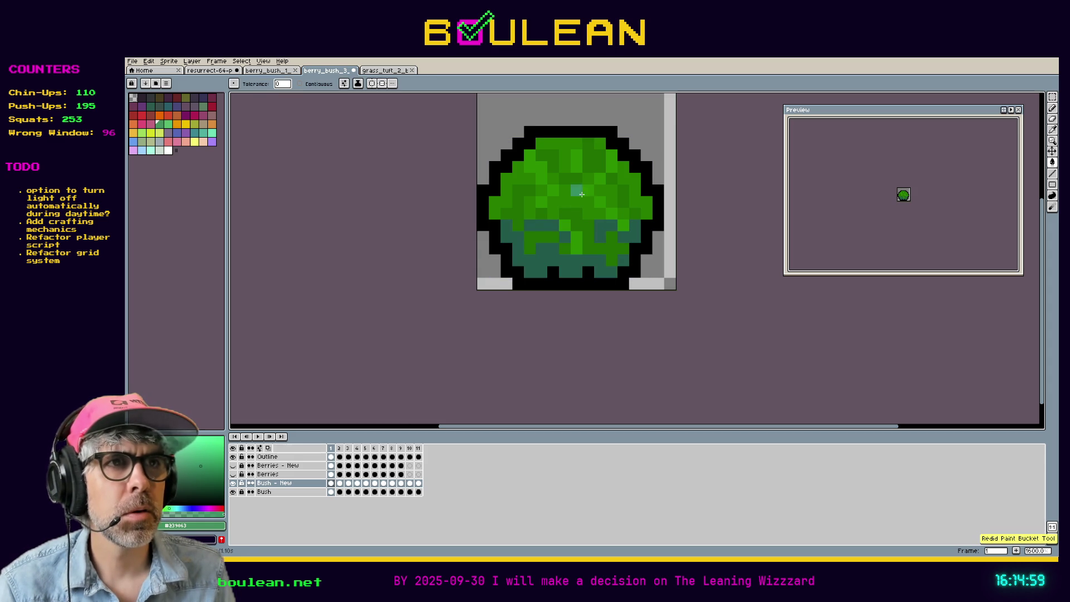
click(578, 216)
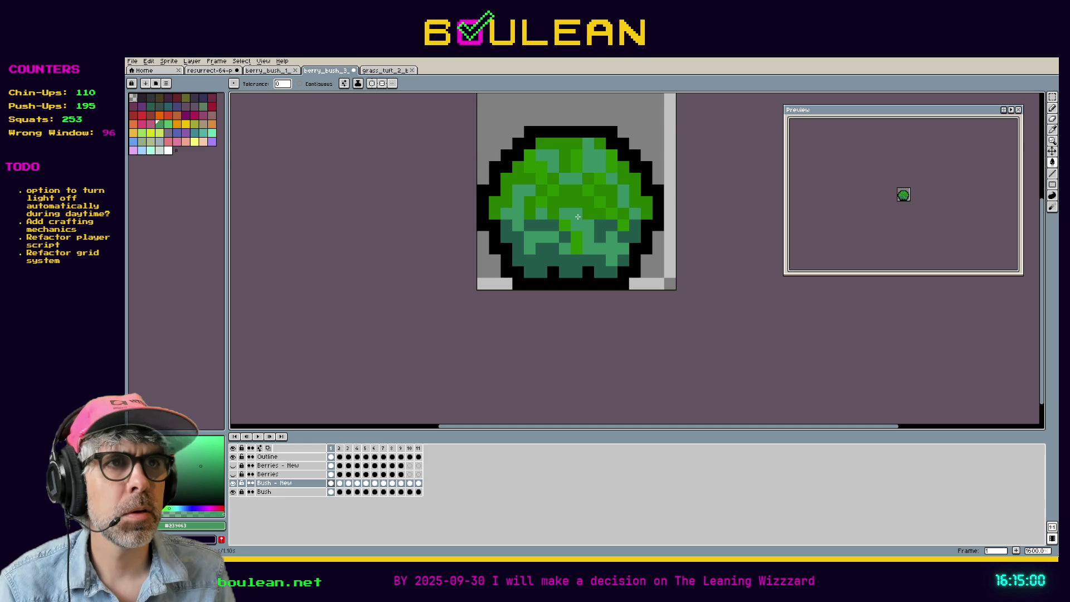
Sample the brighter green #1ebc73 from the palette and close the grass tuft sprite
click(390, 71)
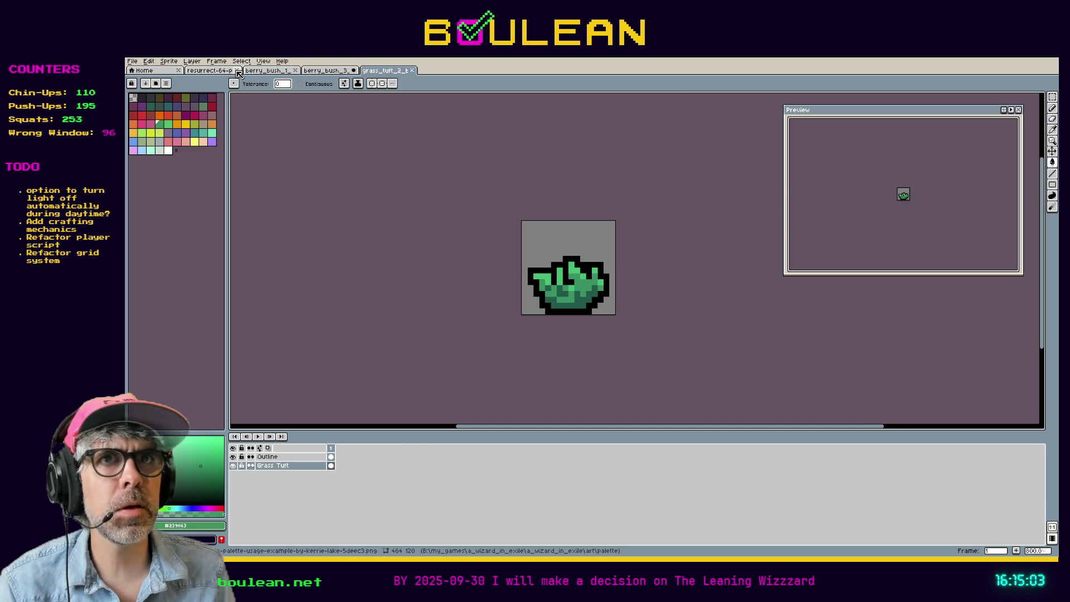
click(212, 71)
key(i)
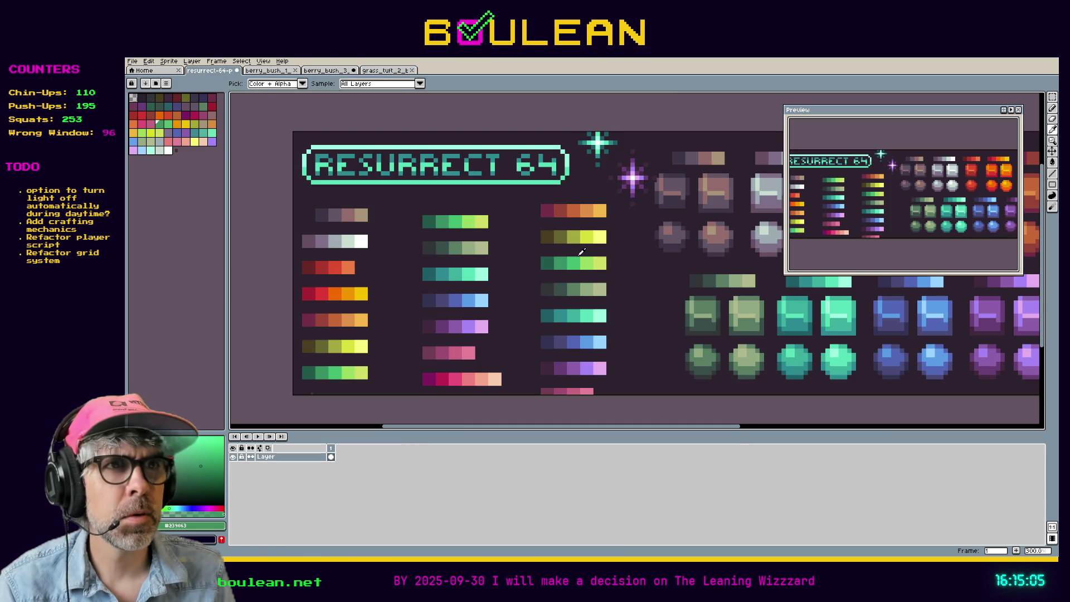
click(576, 260)
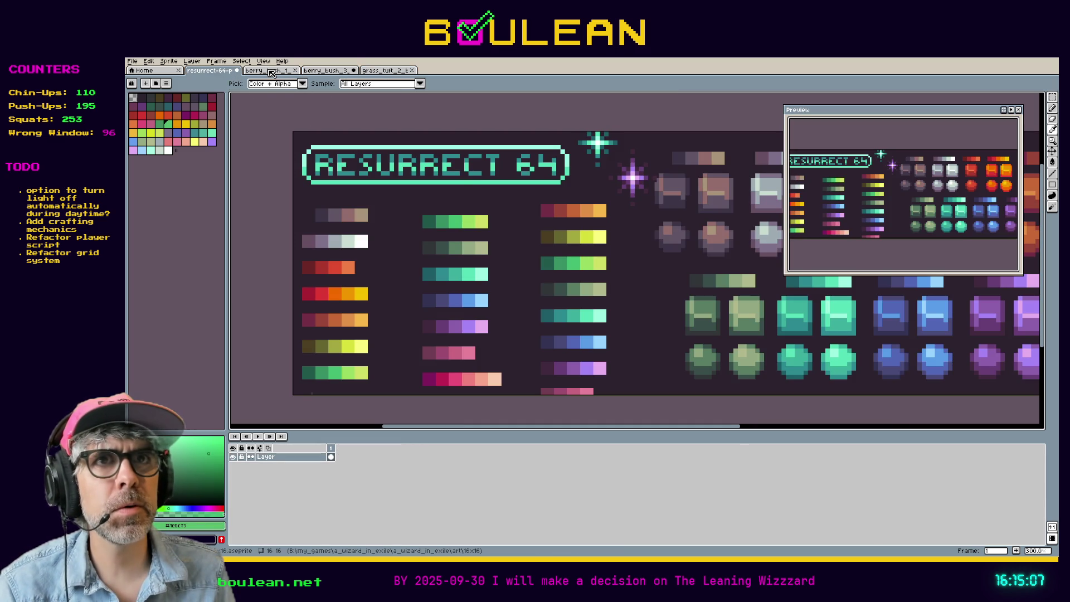
click(372, 73)
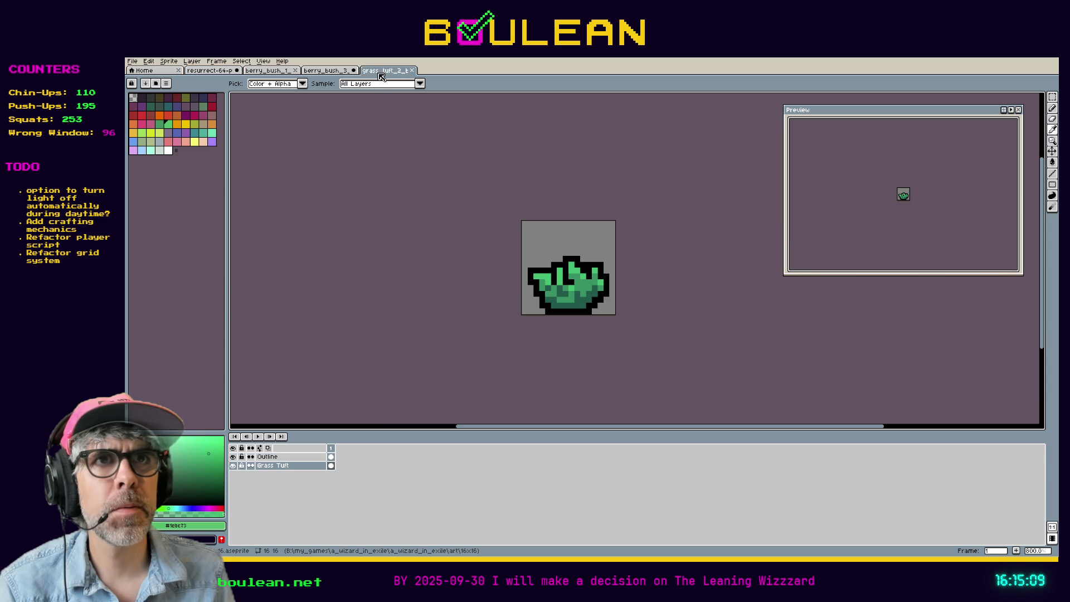
click(331, 72)
click(402, 75)
click(412, 70)
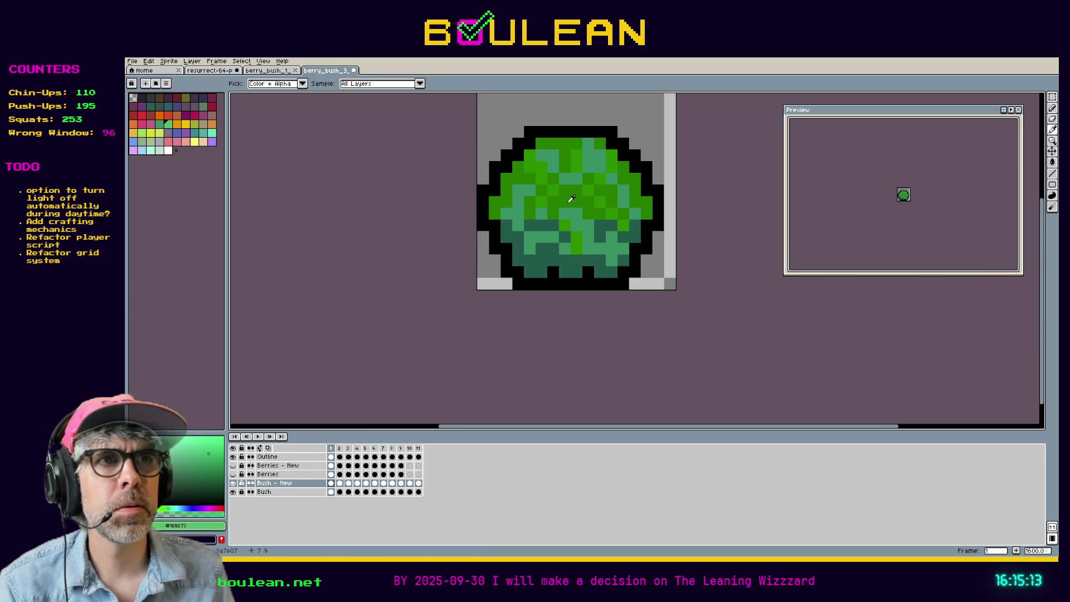
Recolour all the bush's bright-green pixels with the lighter green #1ebc73
key(g)
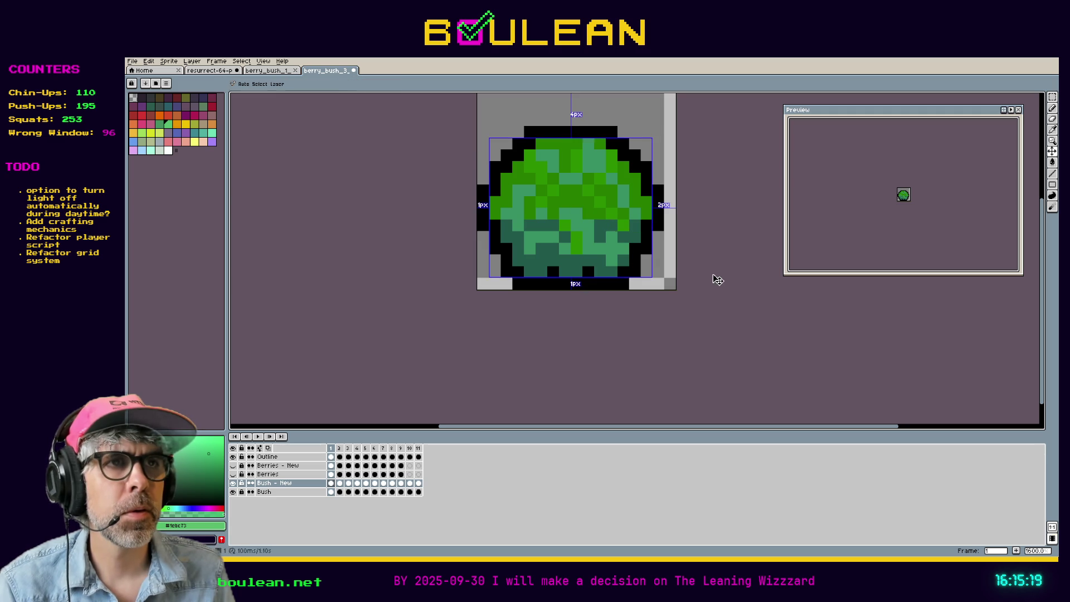
key(ctrl+z)
key(v)
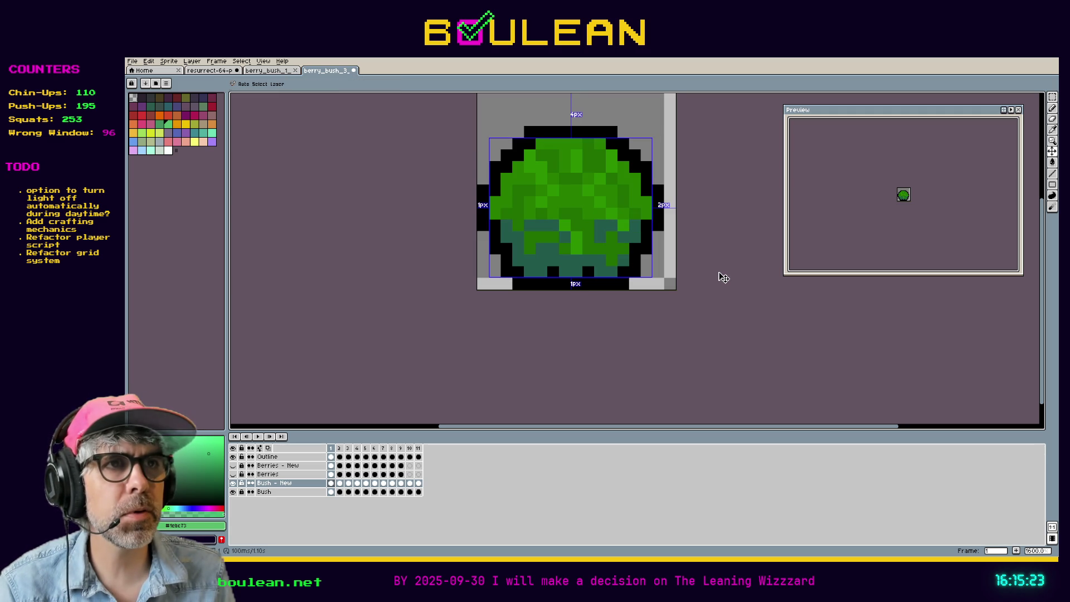
key(ctrl+y)
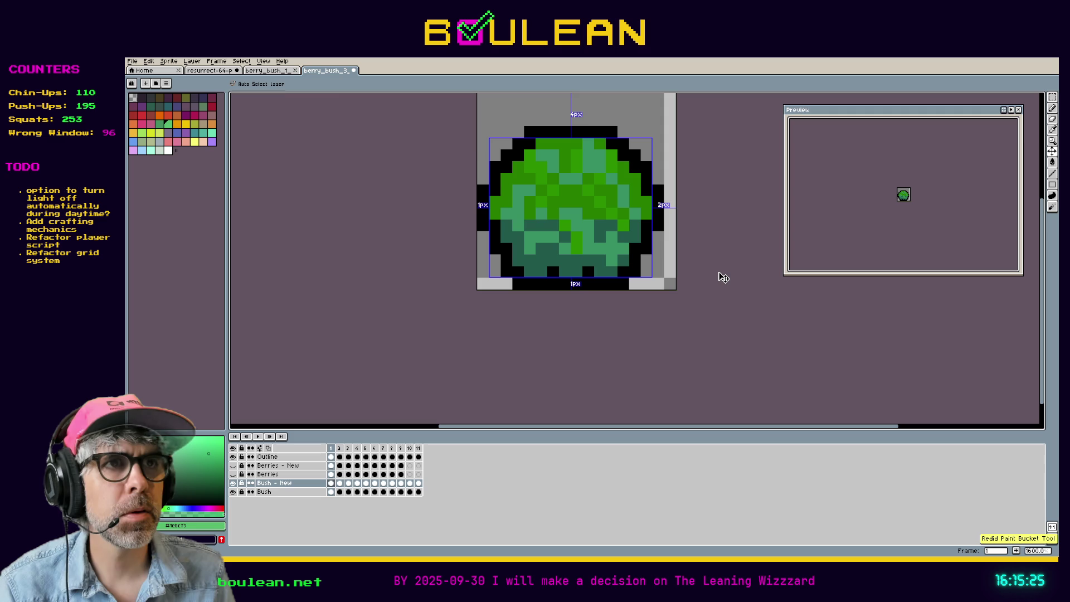
key(g)
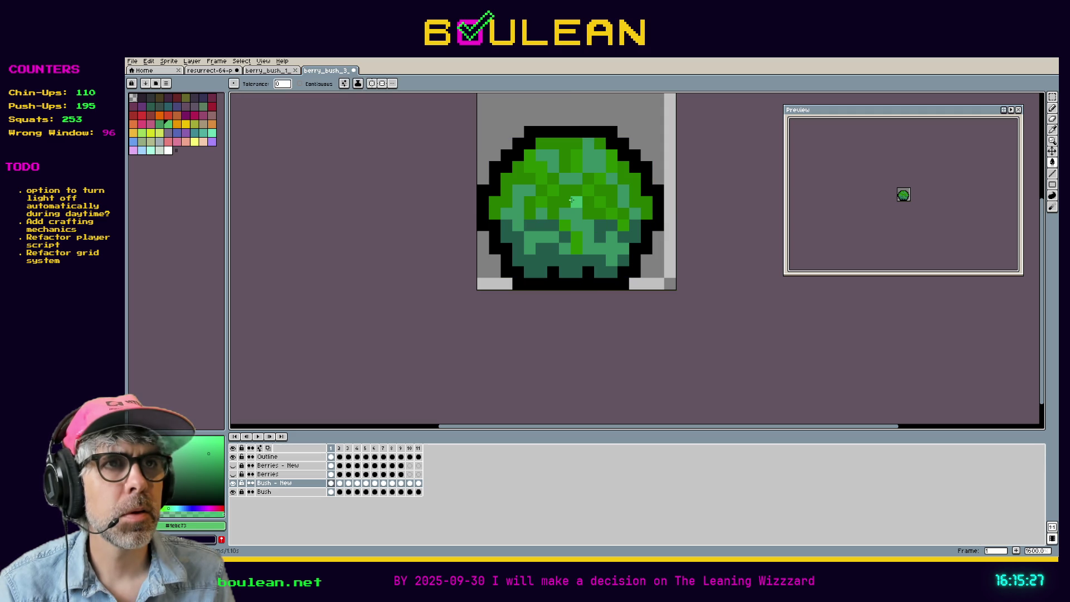
click(569, 197)
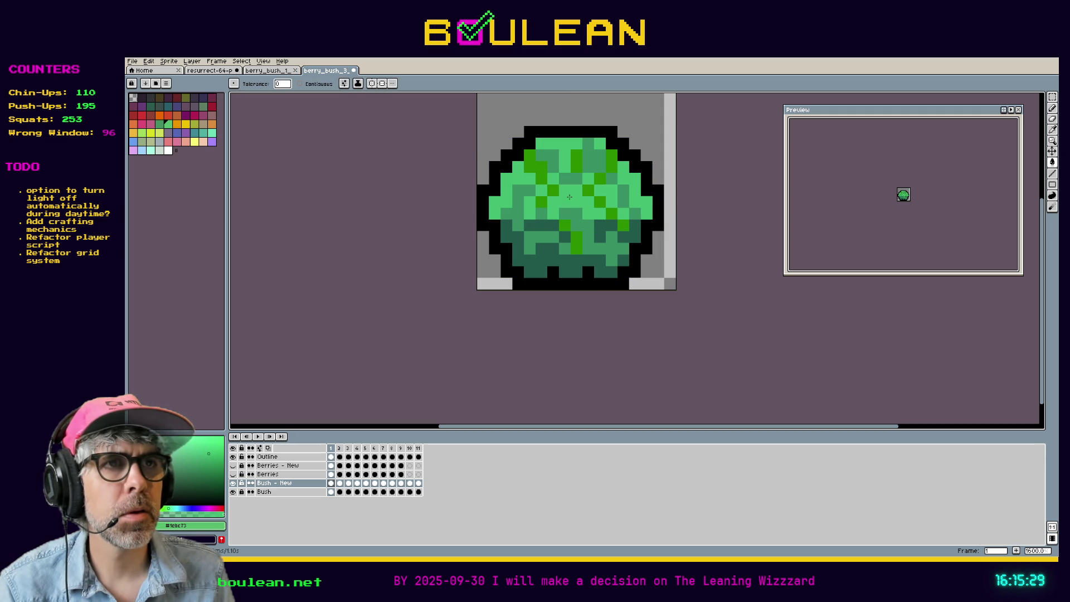
click(209, 71)
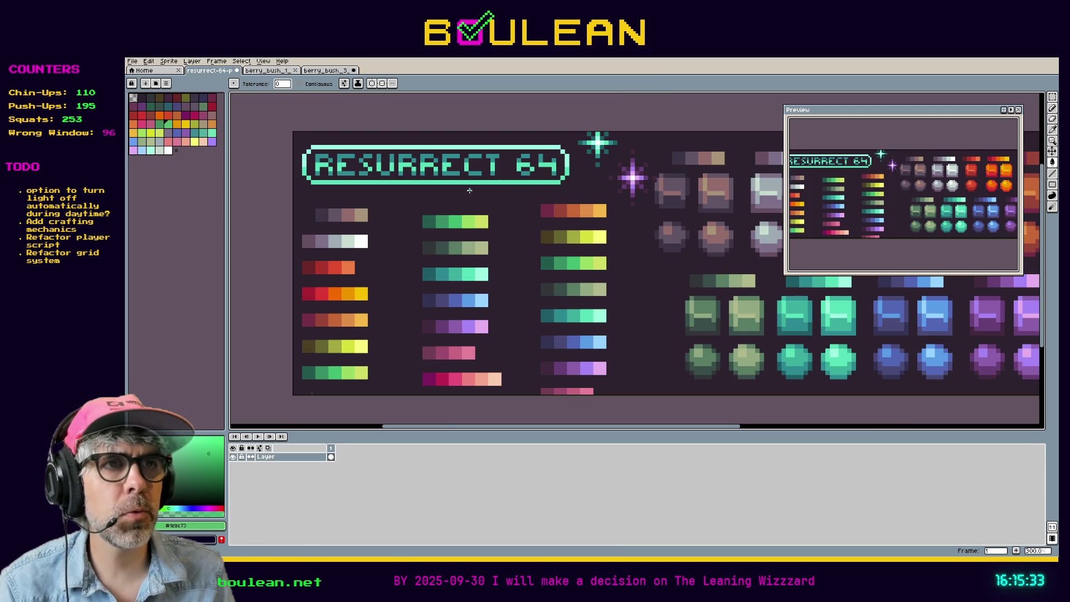
Fill the bush's bright-green pixels with light green #91db69 and restore the yellow-green highlights
key(i)
click(591, 260)
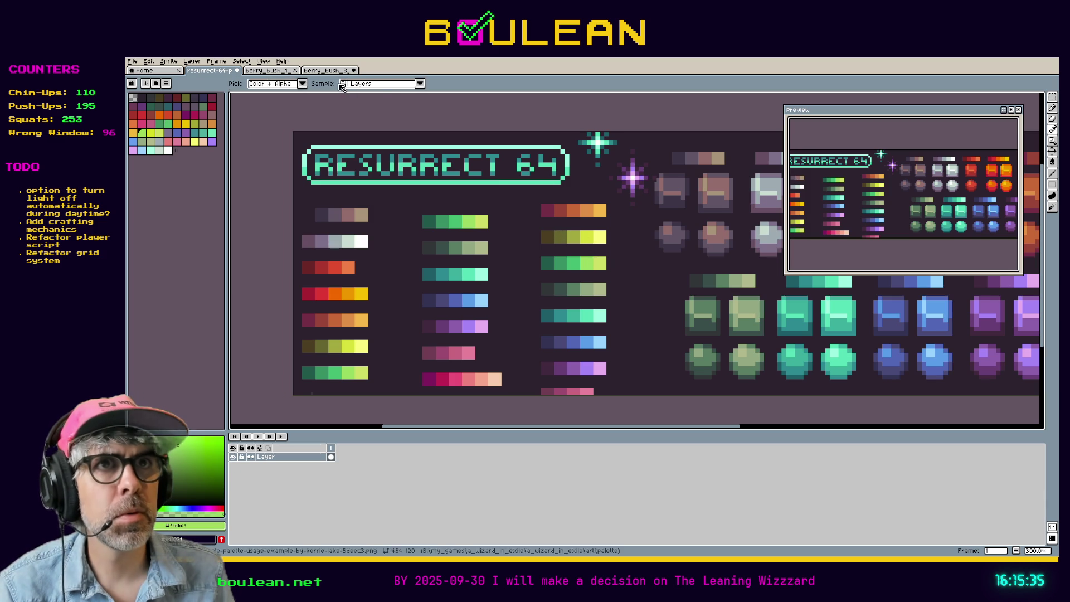
click(316, 71)
key(g)
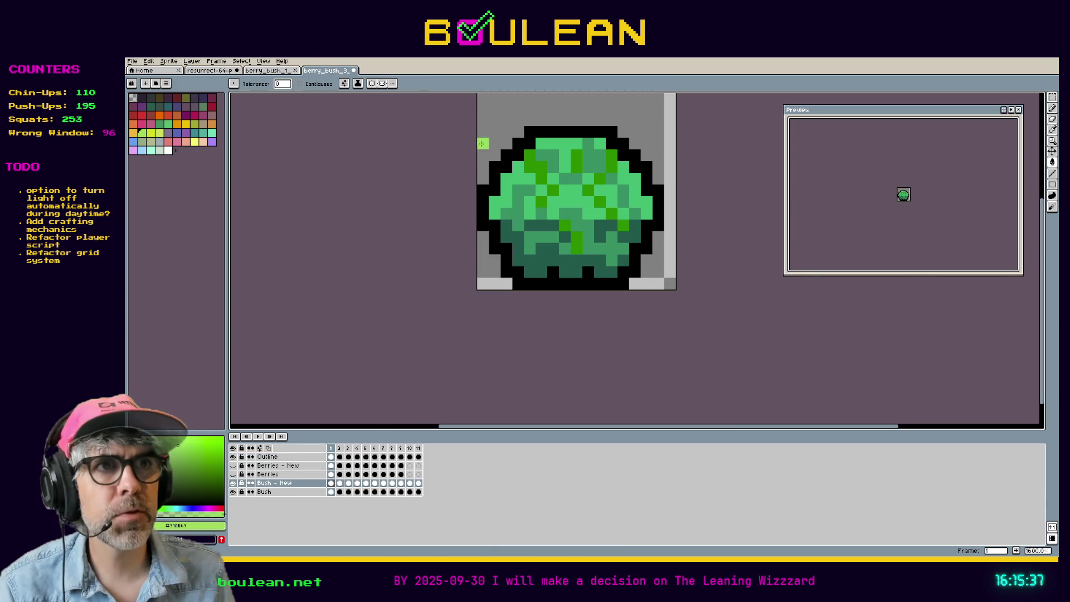
click(536, 165)
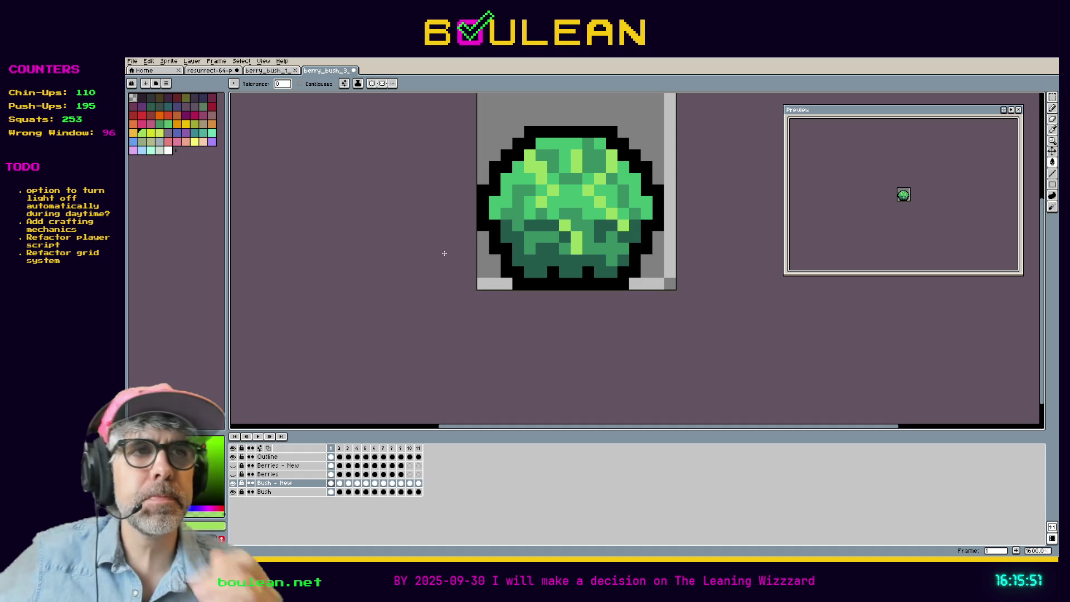
click(613, 237)
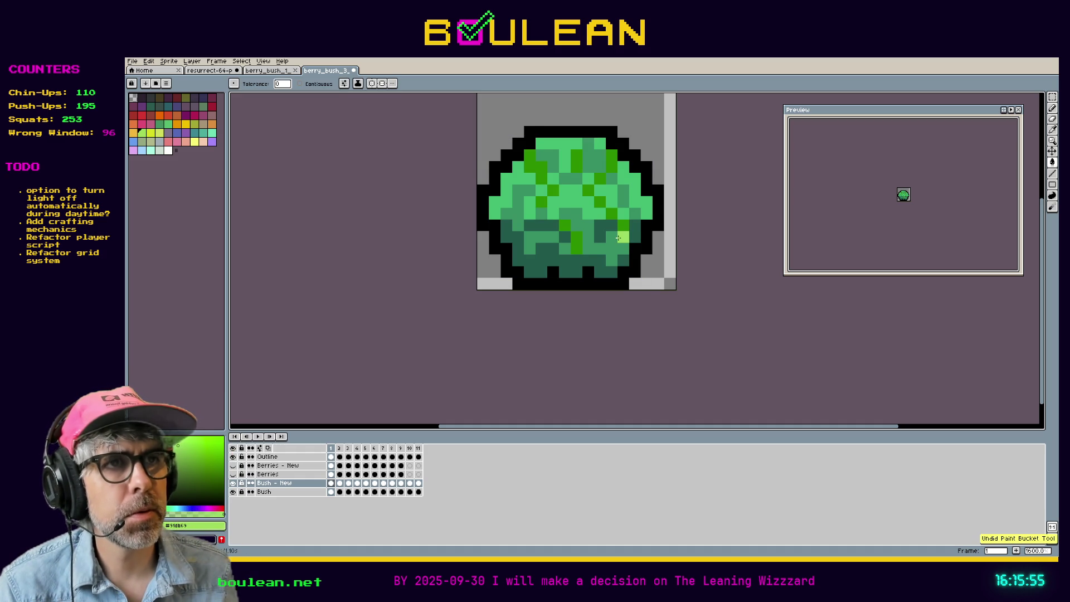
Try dark teal and lighter green fills on the remaining bright-green pixels, undoing both
key(i)
key(g)
click(576, 239)
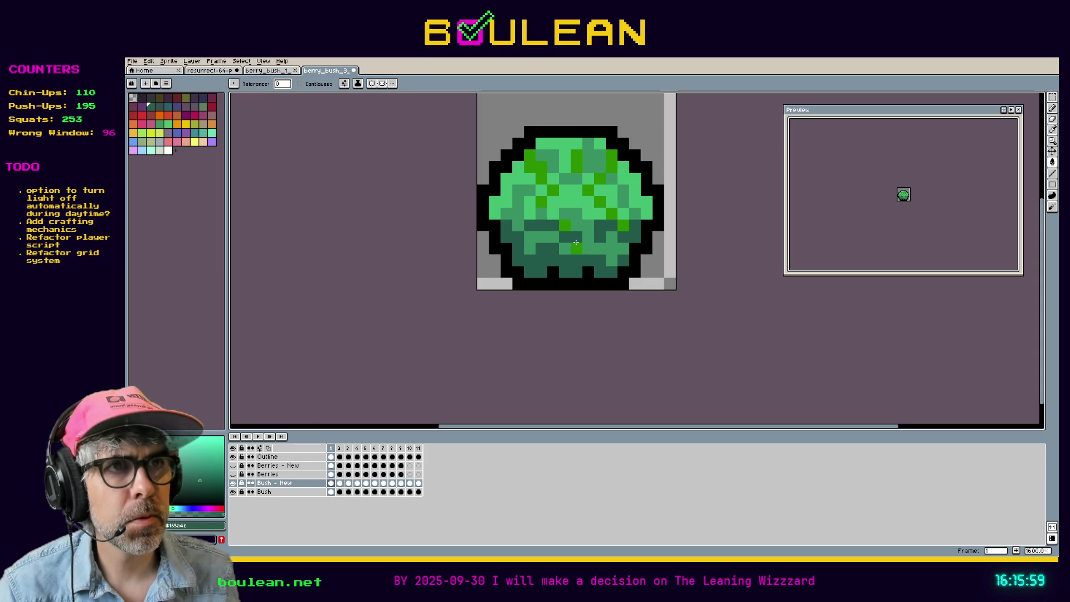
click(575, 240)
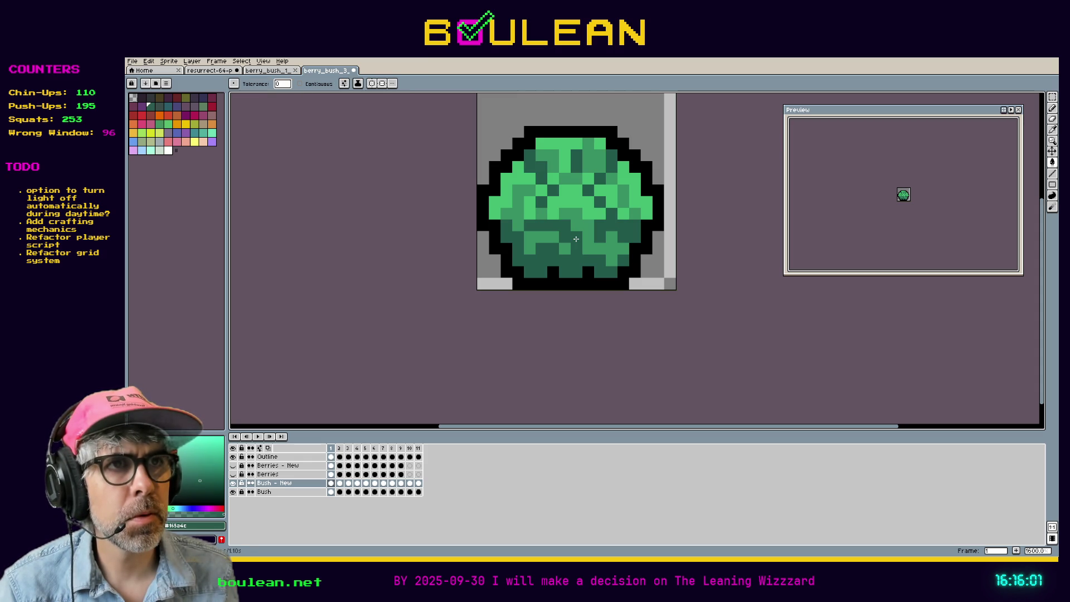
key(ctrl+z)
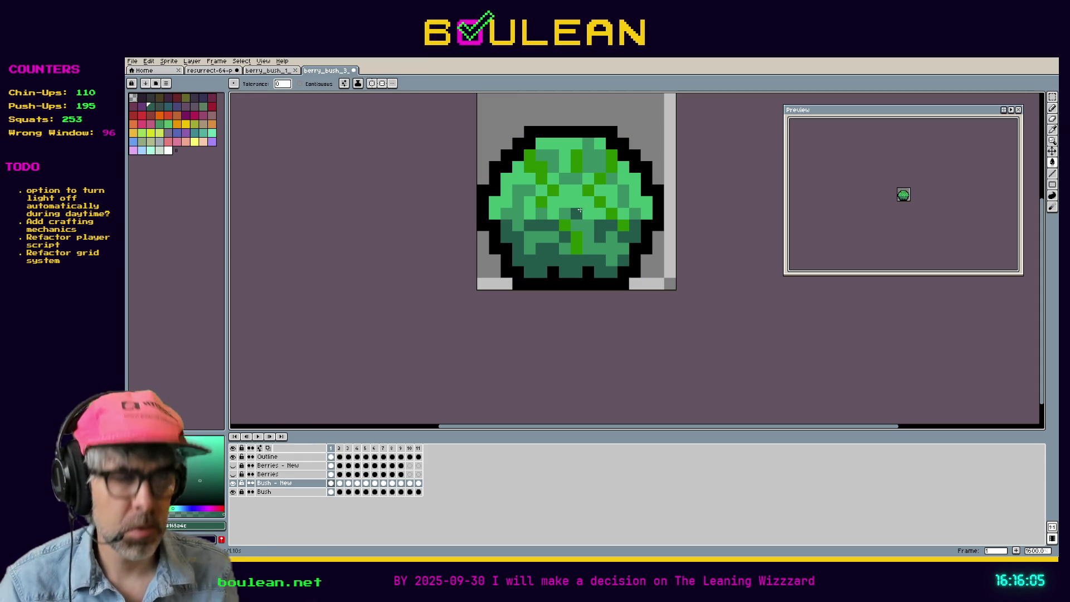
key(i)
key(g)
click(578, 223)
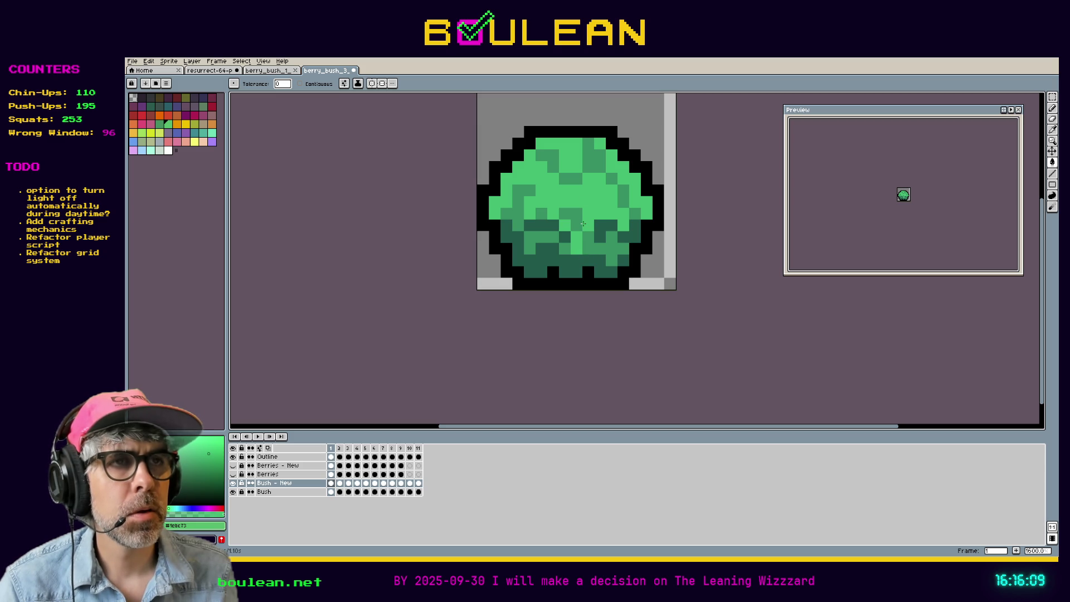
key(ctrl+z)
With Contiguous on, recolour each remaining bright-green cluster with surrounding greens like #239063
click(301, 83)
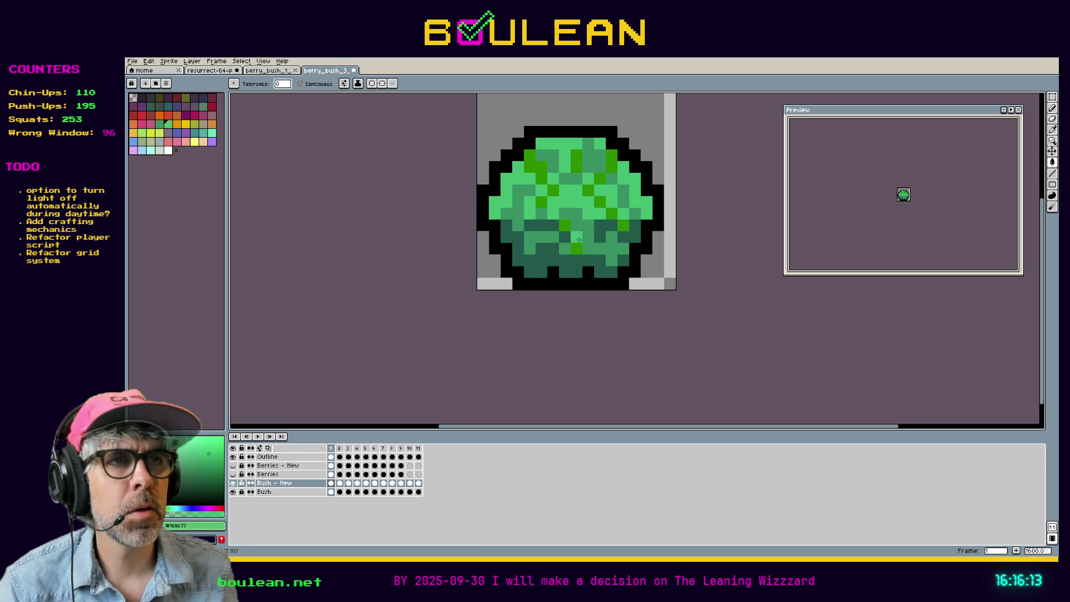
click(565, 226)
click(623, 223)
click(528, 168)
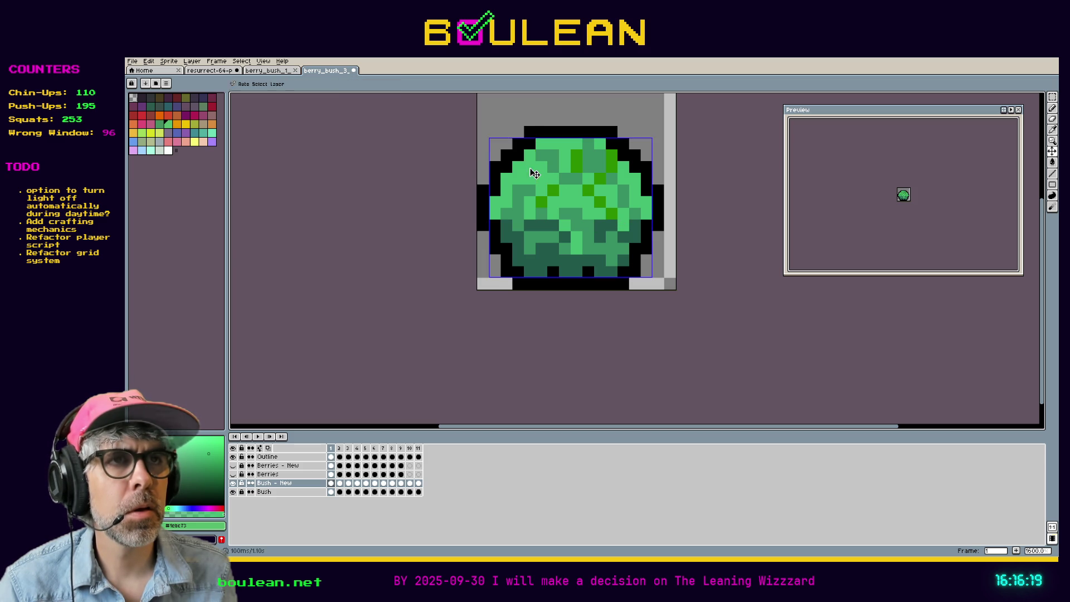
key(ctrl+z)
click(572, 170)
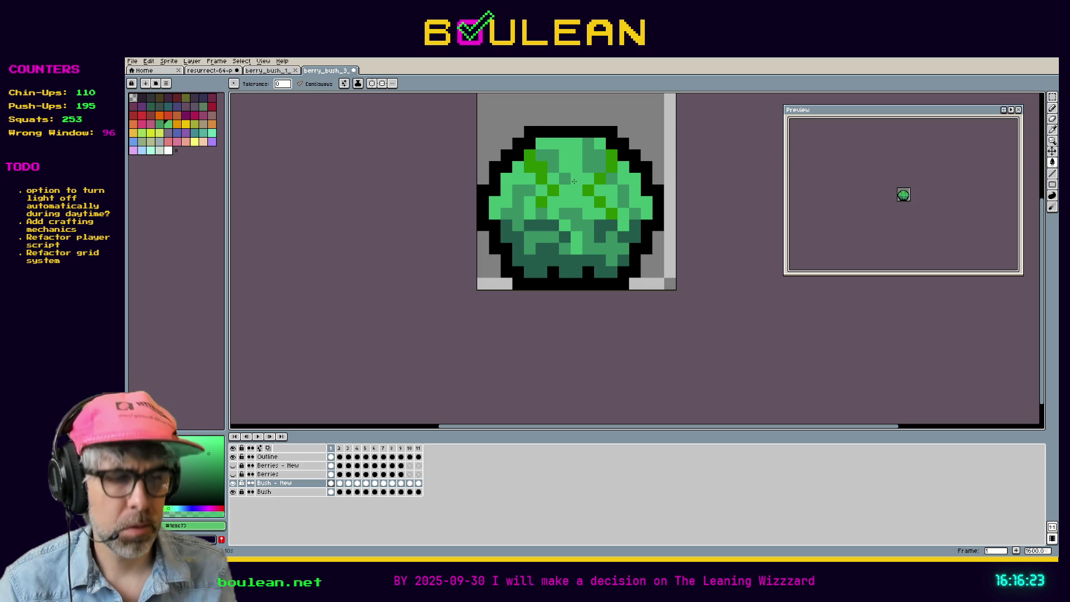
alt+click(581, 216)
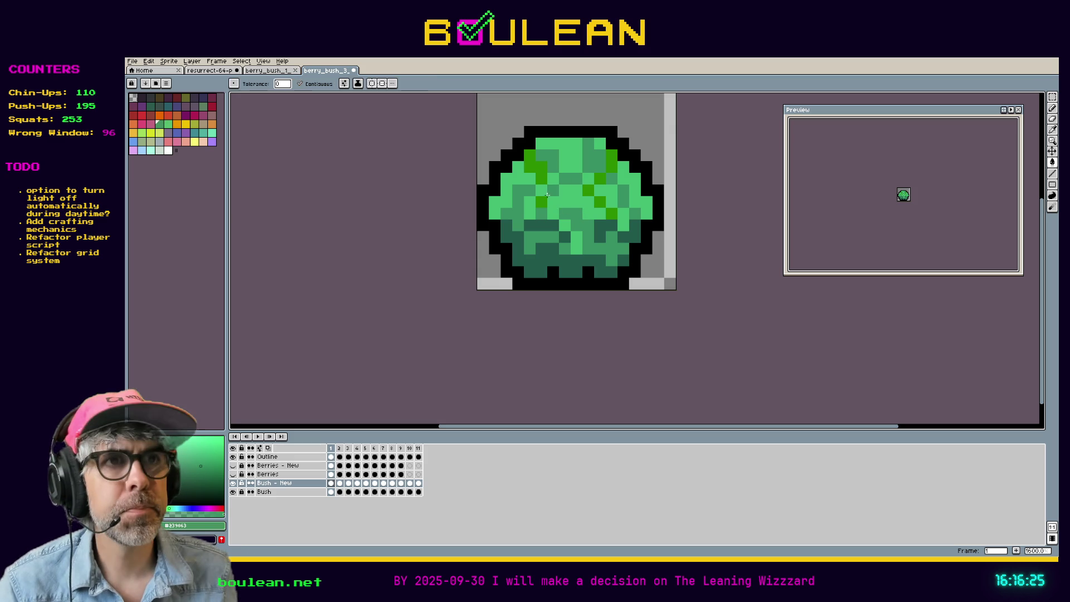
click(531, 166)
click(544, 198)
click(588, 190)
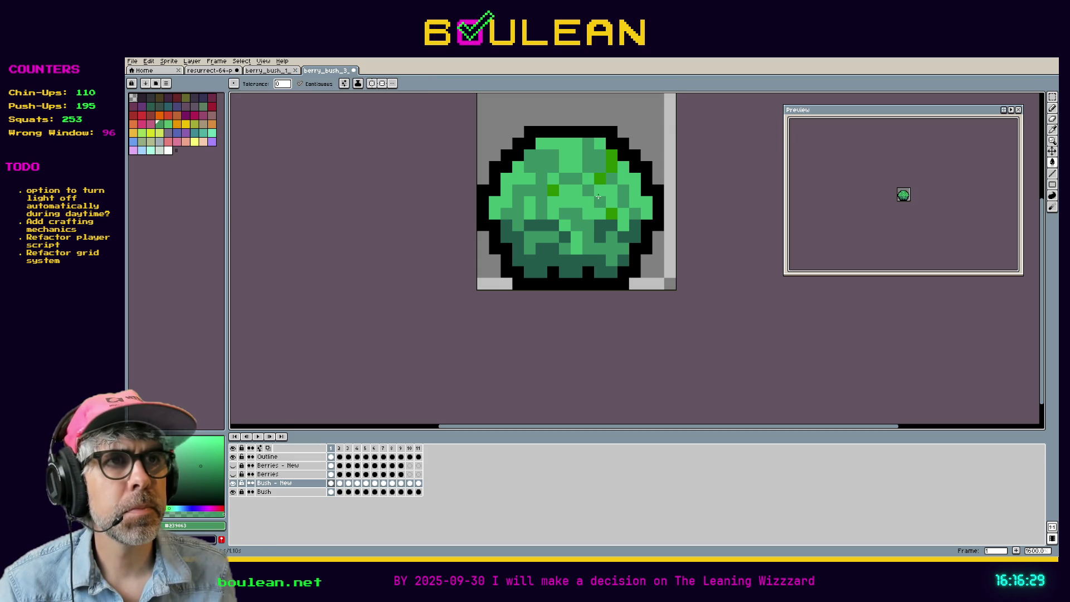
click(599, 201)
click(611, 215)
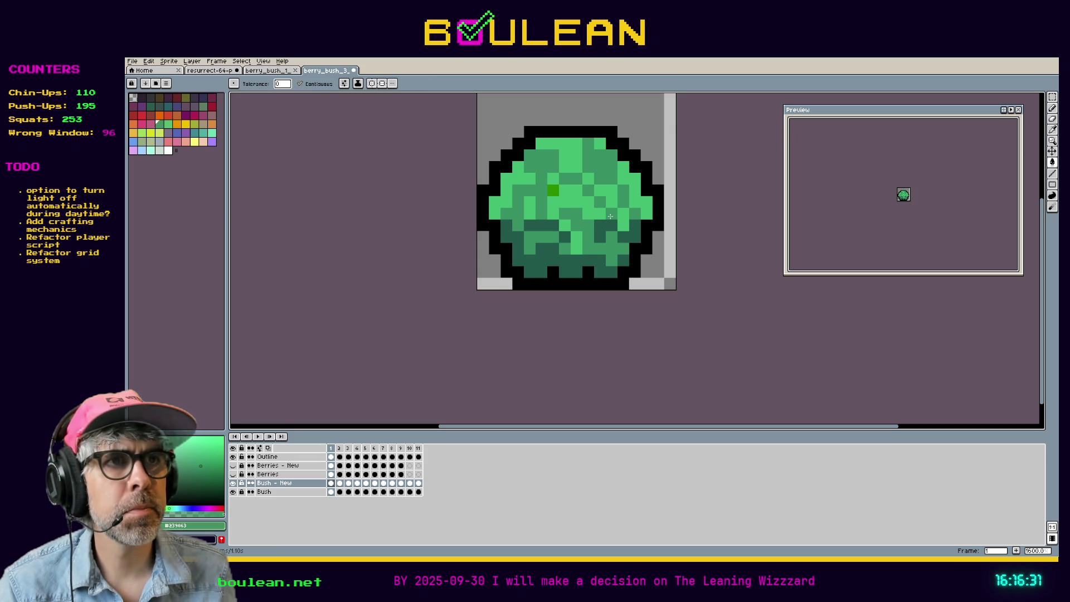
Hide both berry layers and marquee-select the left half of the bush
click(233, 475)
click(233, 475)
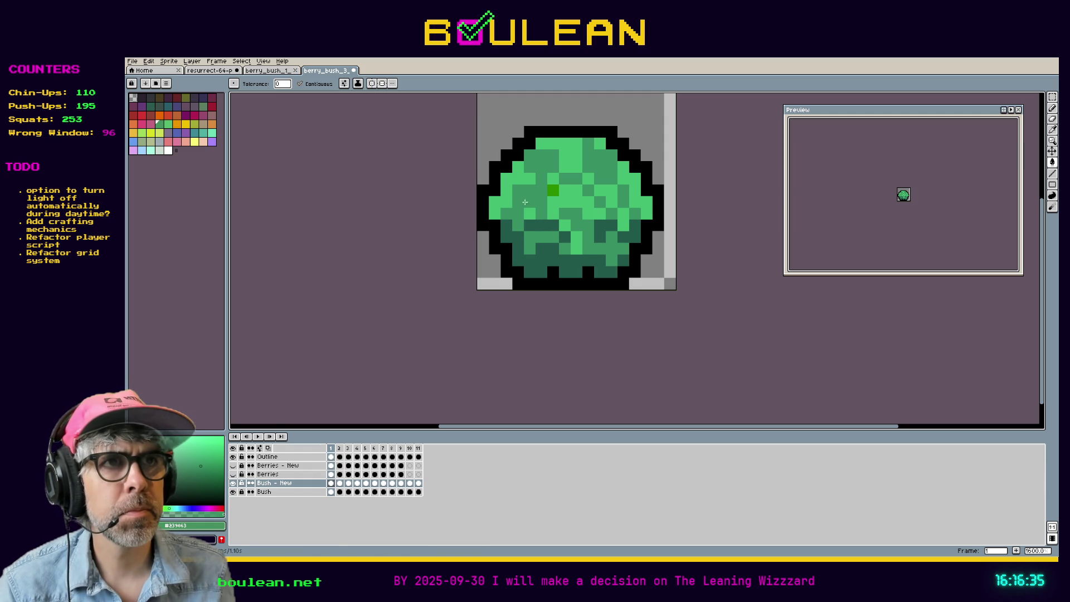
click(233, 466)
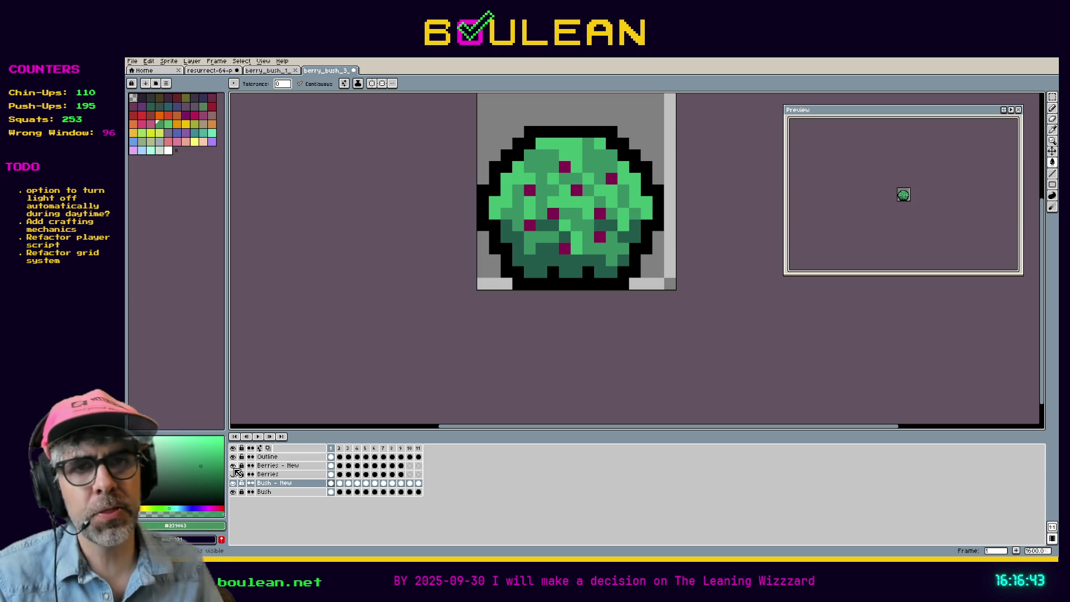
click(234, 474)
click(234, 465)
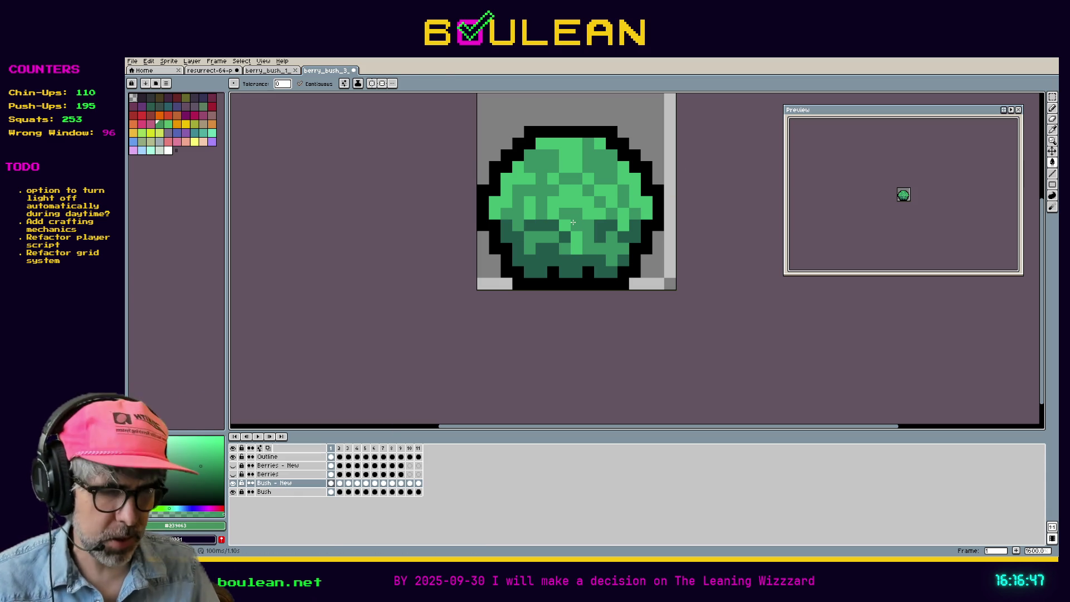
key(m)
mouse_move(488, 101)
mouse_down()
mouse_move(530, 251)
mouse_move(563, 286)
mouse_move(584, 290)
mouse_up()
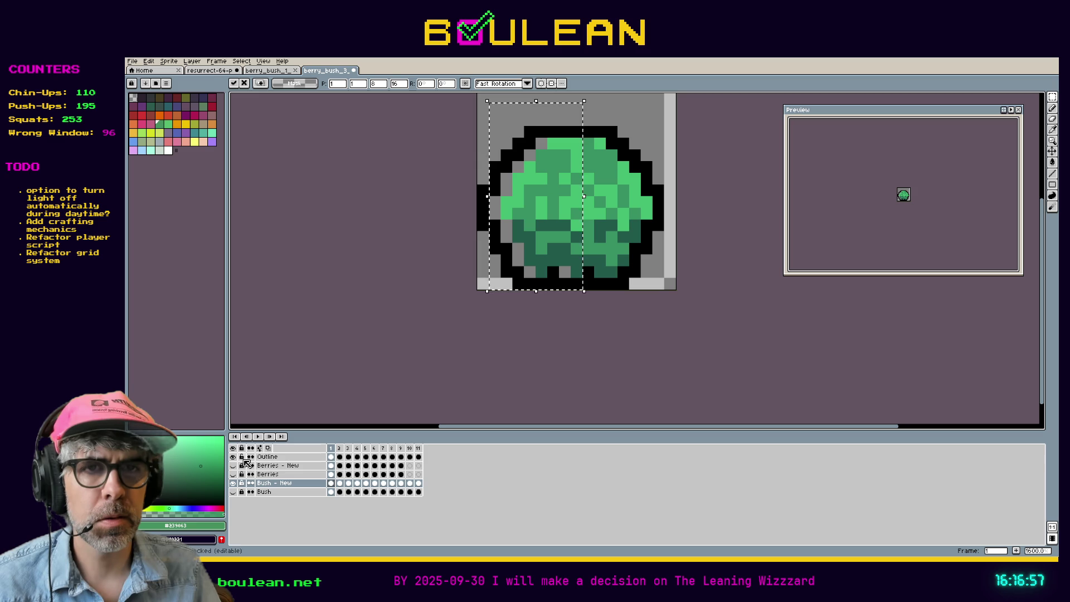
Duplicate the Outline layer and rename the copy 'Outline - New'
click(278, 458)
right_click(278, 461)
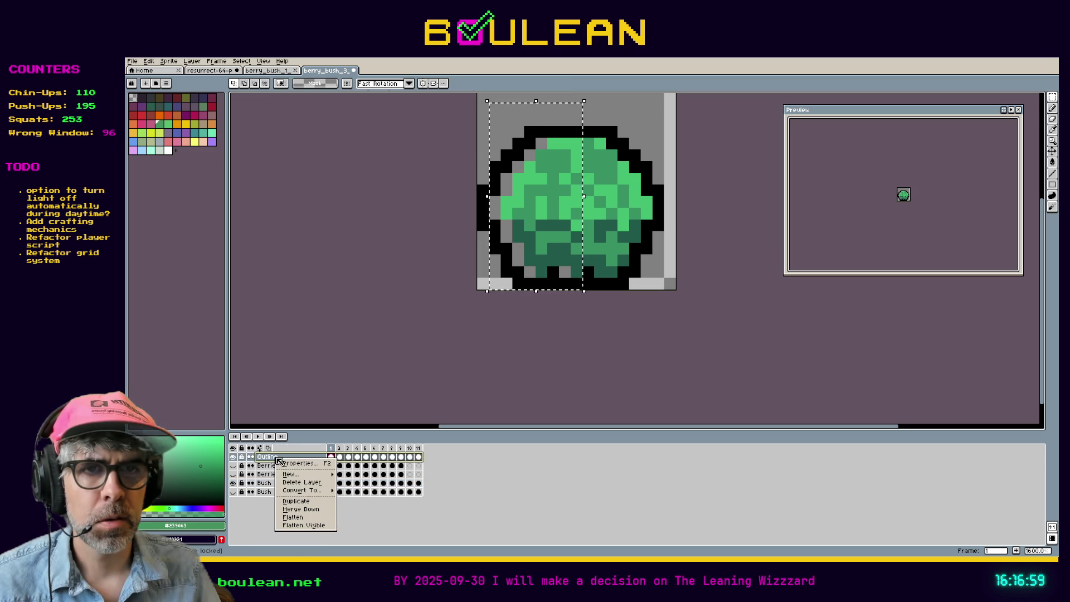
click(308, 501)
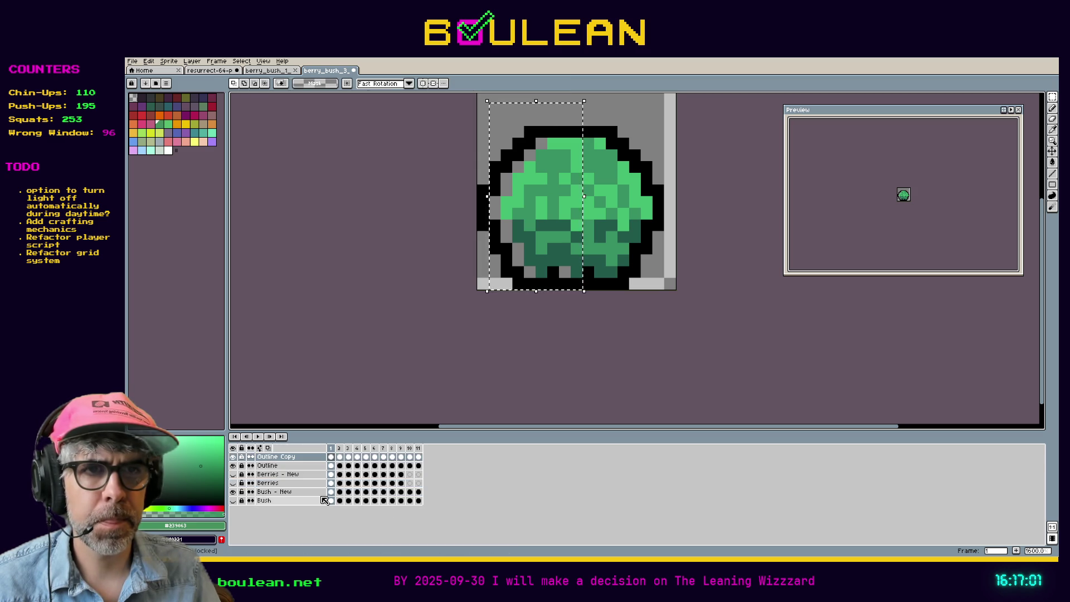
double_click(303, 458)
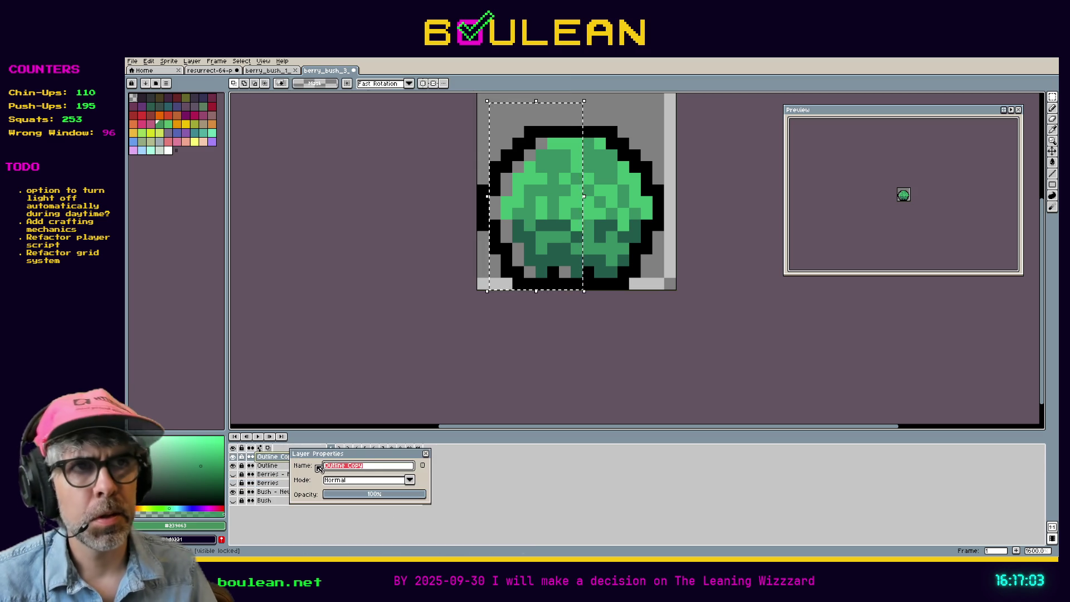
key(End)
key(BackSpace)
key(BackSpace)
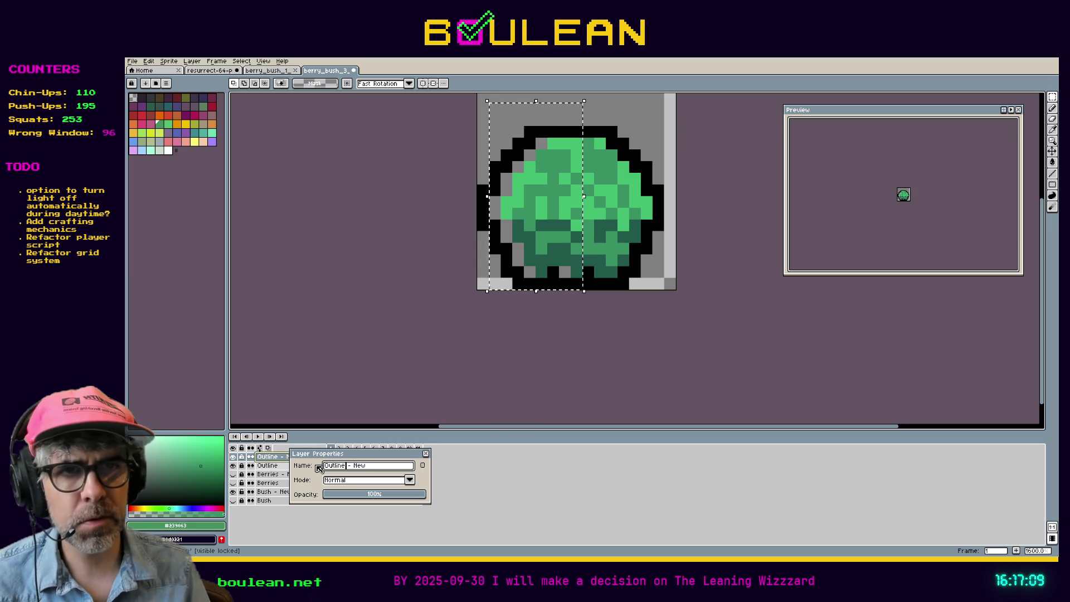
key(Return)
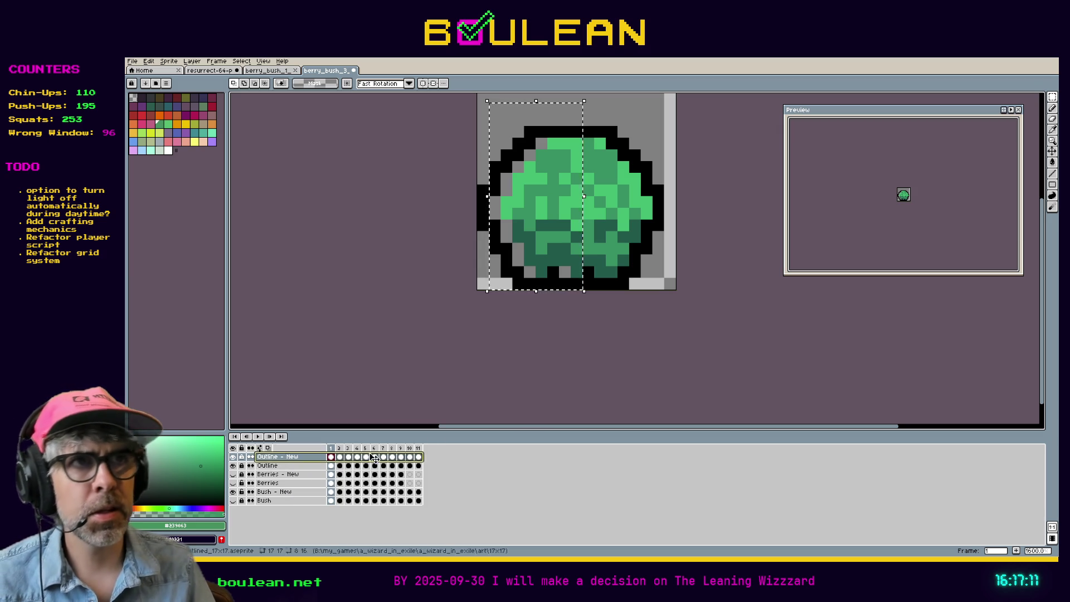
Unlock Outline - New and shift its left half one pixel right to centre the outline
key(ctrl+d)
drag(705, 167, 652, 245)
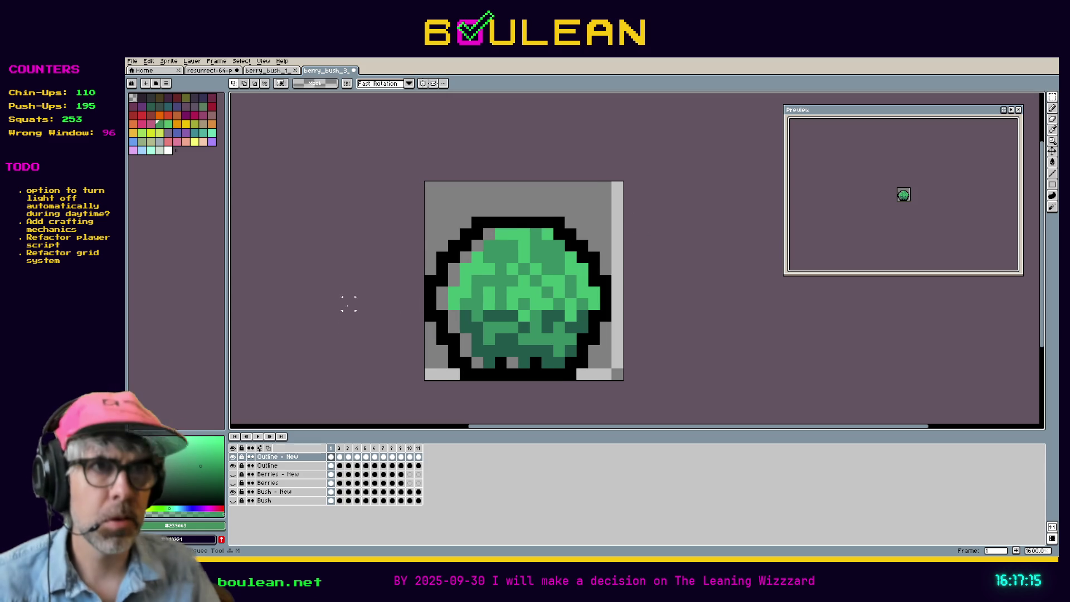
mouse_move(422, 179)
mouse_down()
mouse_move(475, 347)
mouse_move(520, 381)
mouse_up()
click(471, 368)
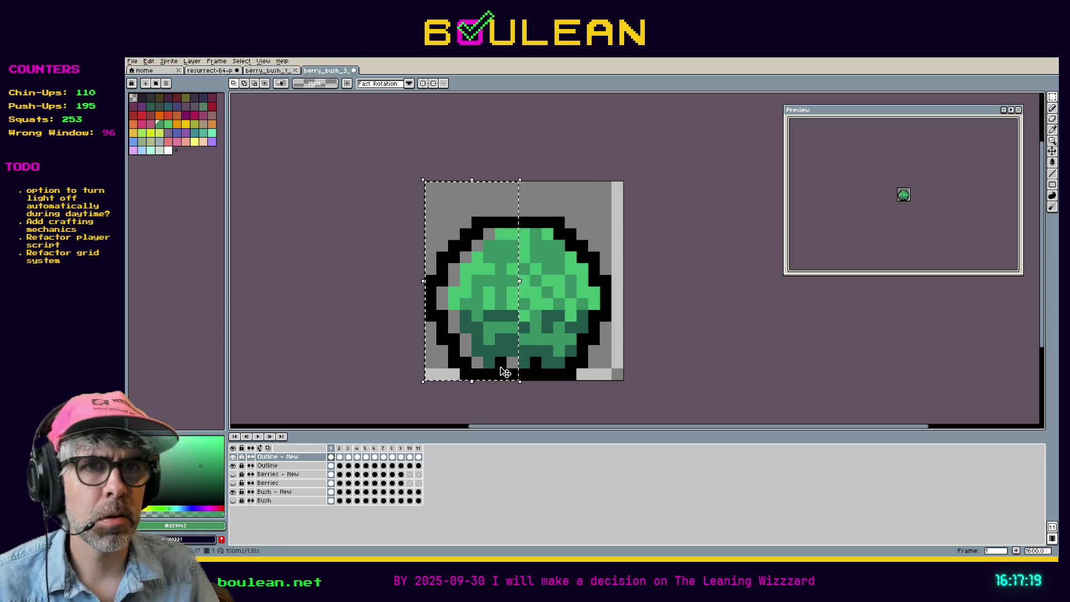
click(244, 457)
drag(466, 370, 481, 377)
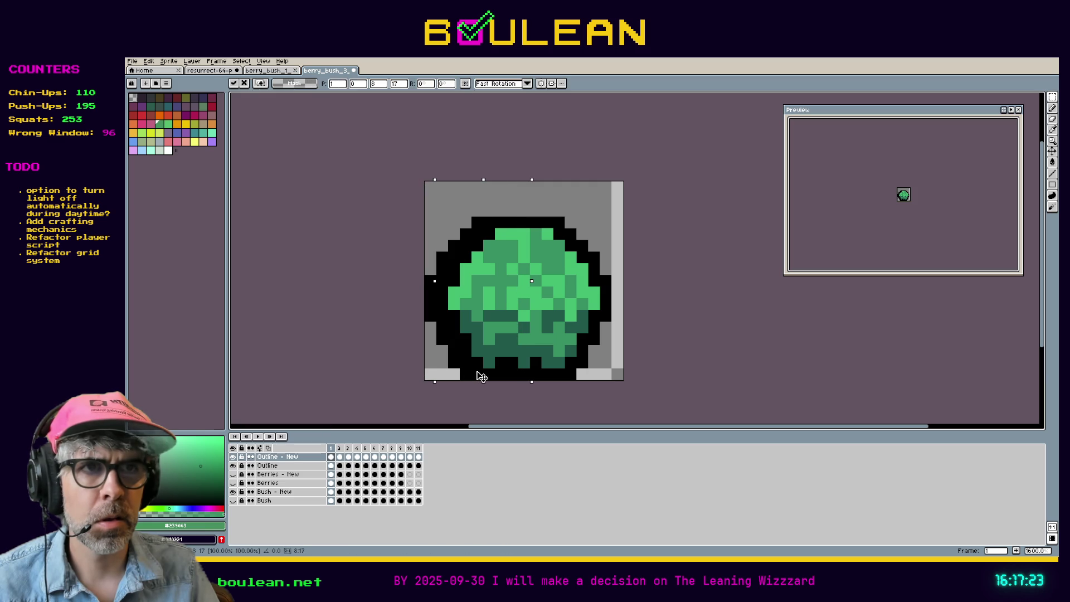
key(Right)
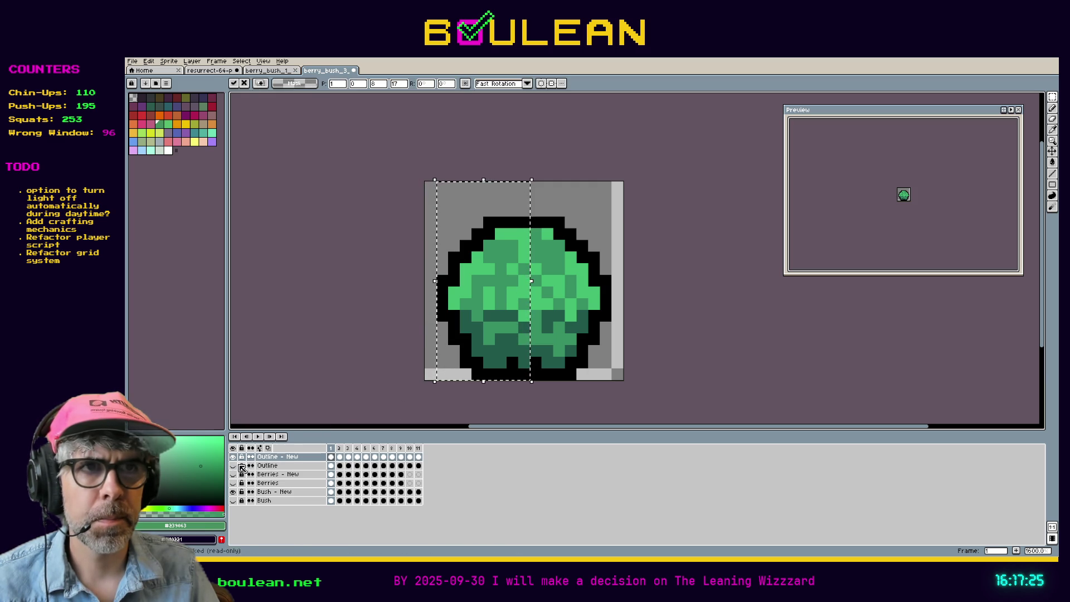
click(430, 245)
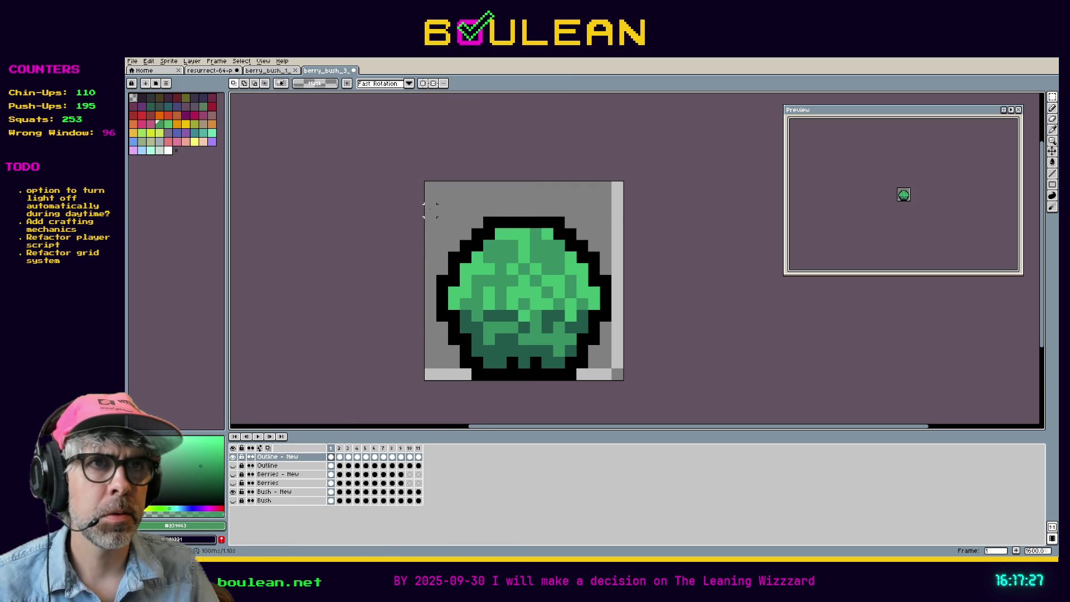
drag(423, 204, 613, 278)
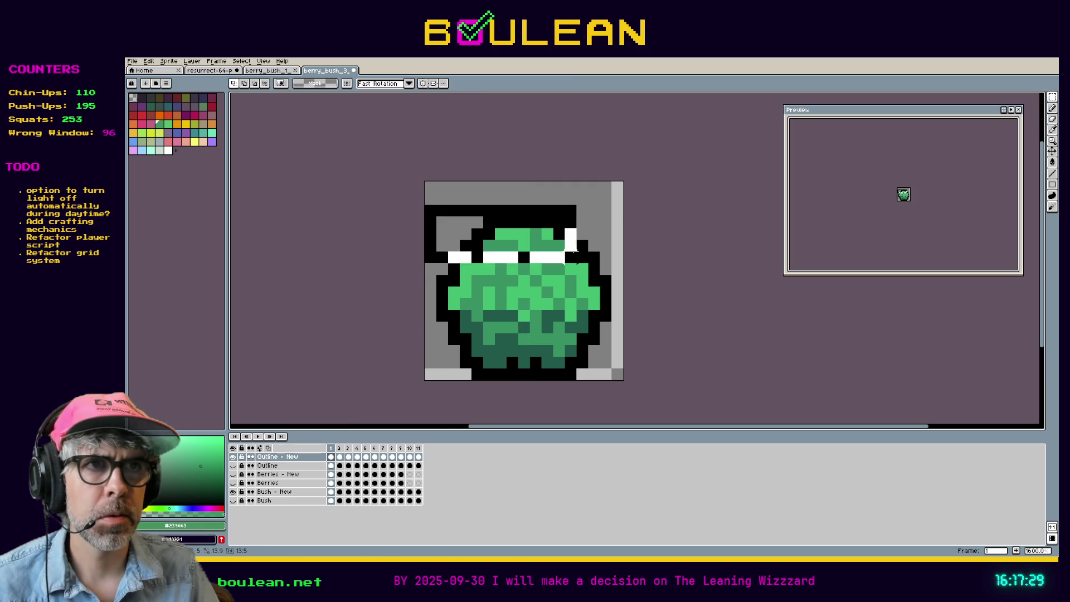
key(ctrl+d)
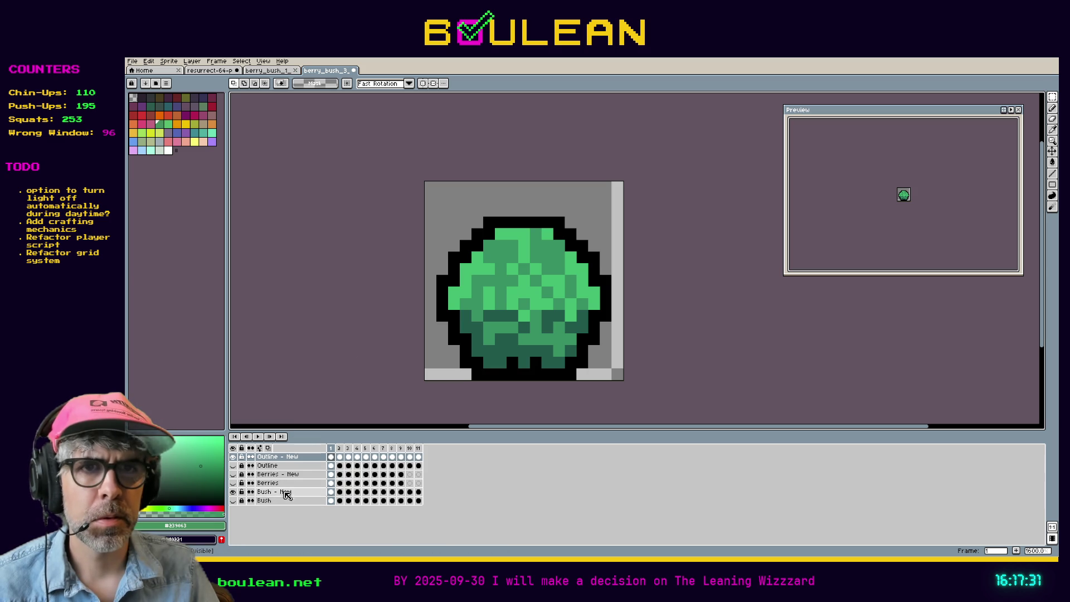
Move the green bush on the Bush - New layer down one pixel
click(271, 494)
mouse_move(441, 209)
mouse_down()
mouse_move(613, 278)
mouse_move(623, 301)
mouse_up()
drag(557, 270, 557, 285)
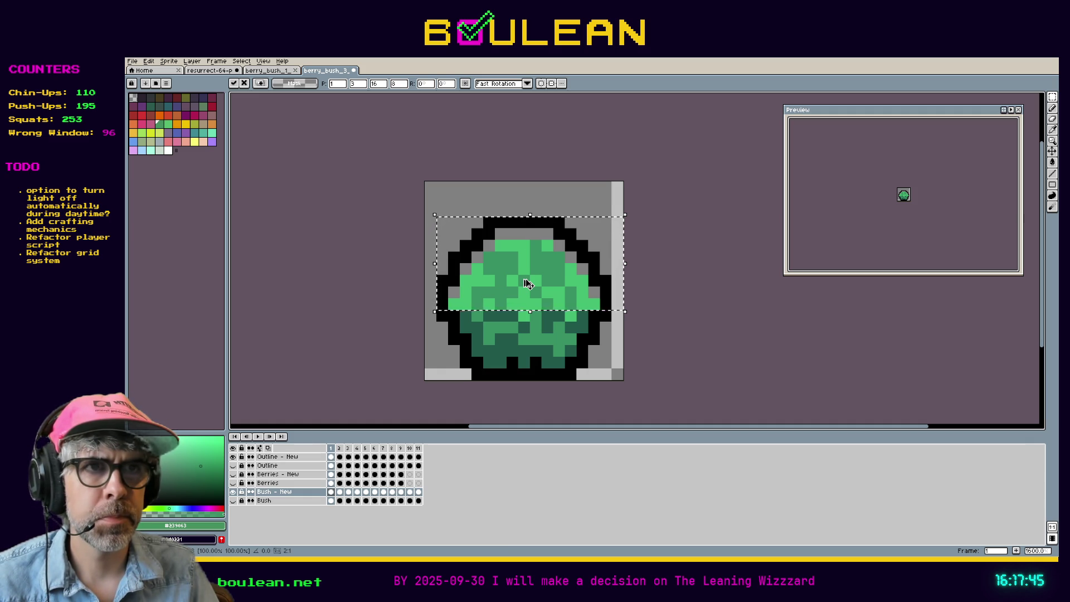
drag(528, 285, 524, 266)
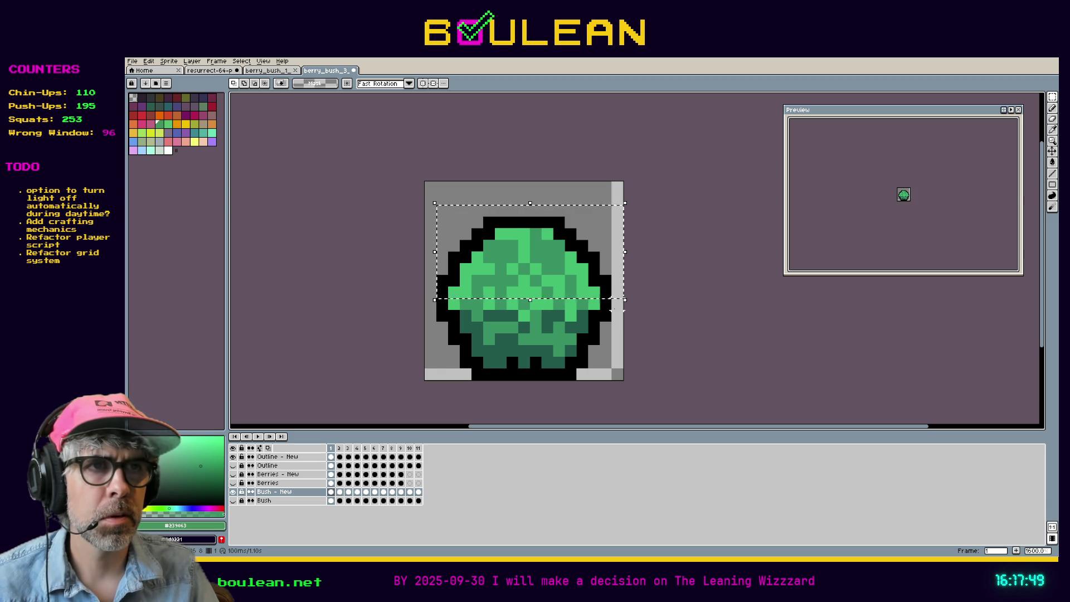
key(ctrl+z)
drag(507, 284, 510, 293)
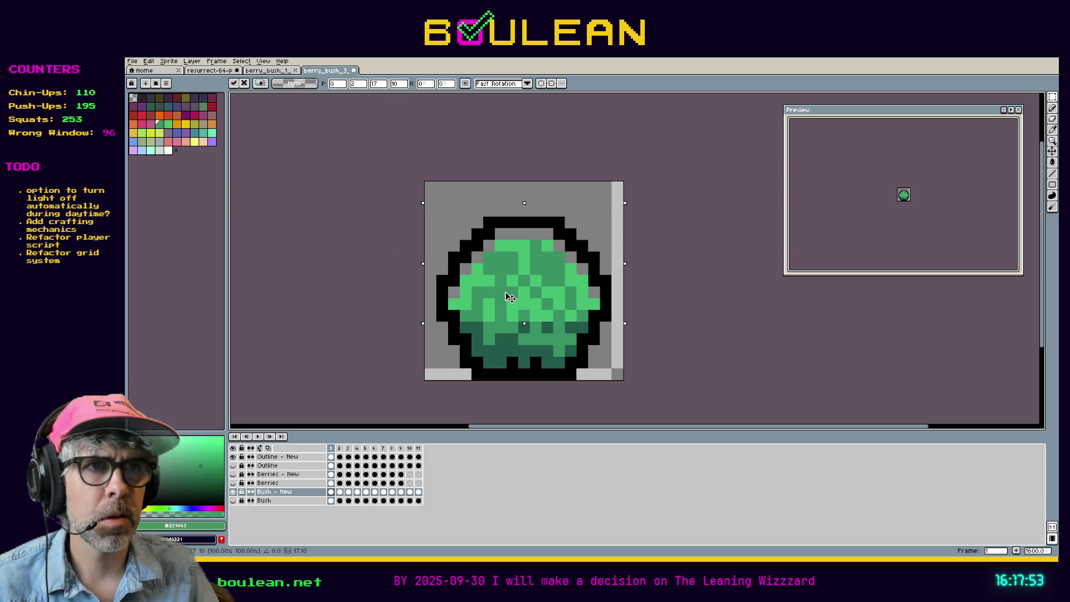
Nudge the whole Outline - New layer down one pixel onto the bush
click(282, 457)
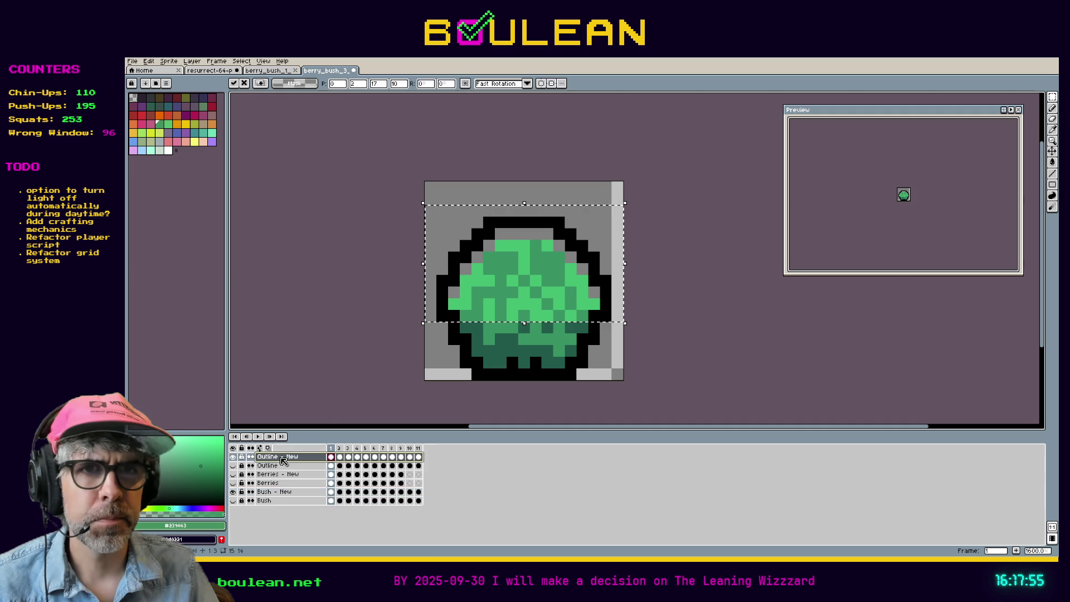
key(ctrl+d)
mouse_move(423, 191)
mouse_down()
mouse_move(591, 287)
mouse_move(625, 335)
mouse_up()
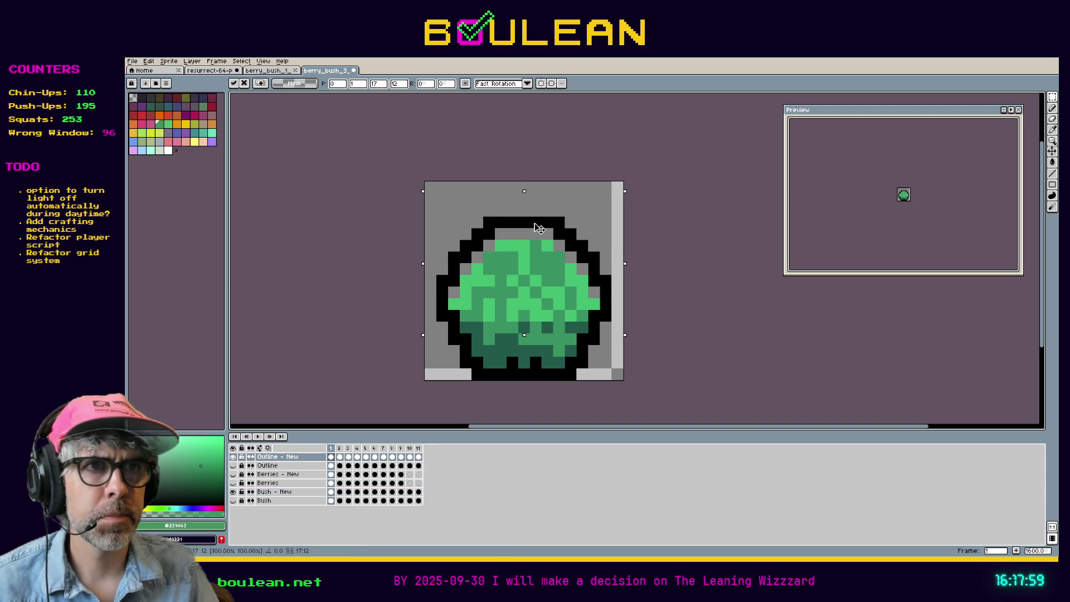
key(Down)
key(ctrl+d)
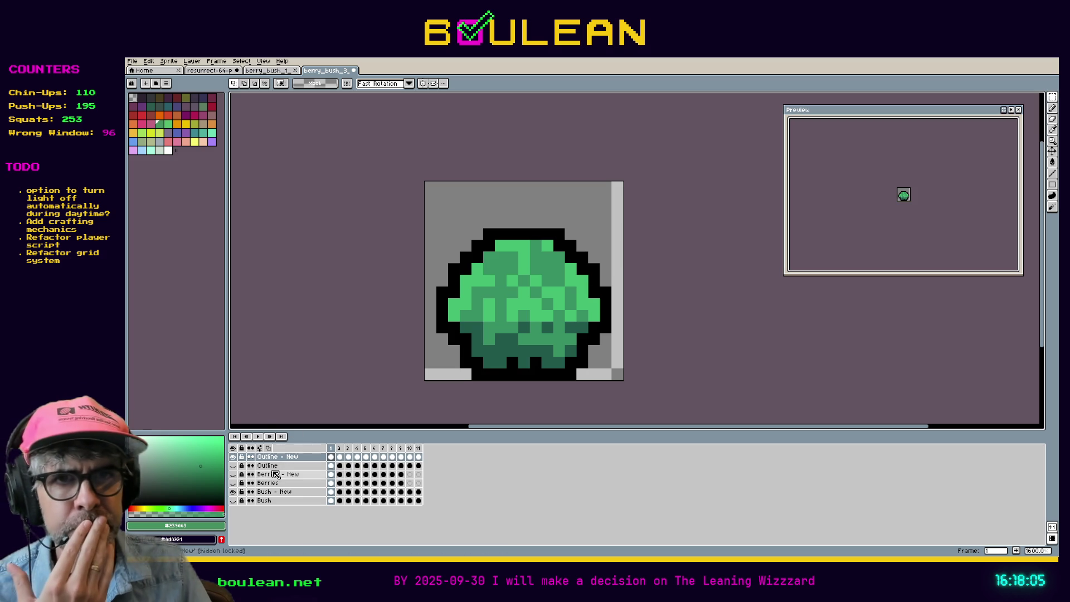
Show the Berries - New layer and step through frames 2 to 11 of the animation
click(234, 475)
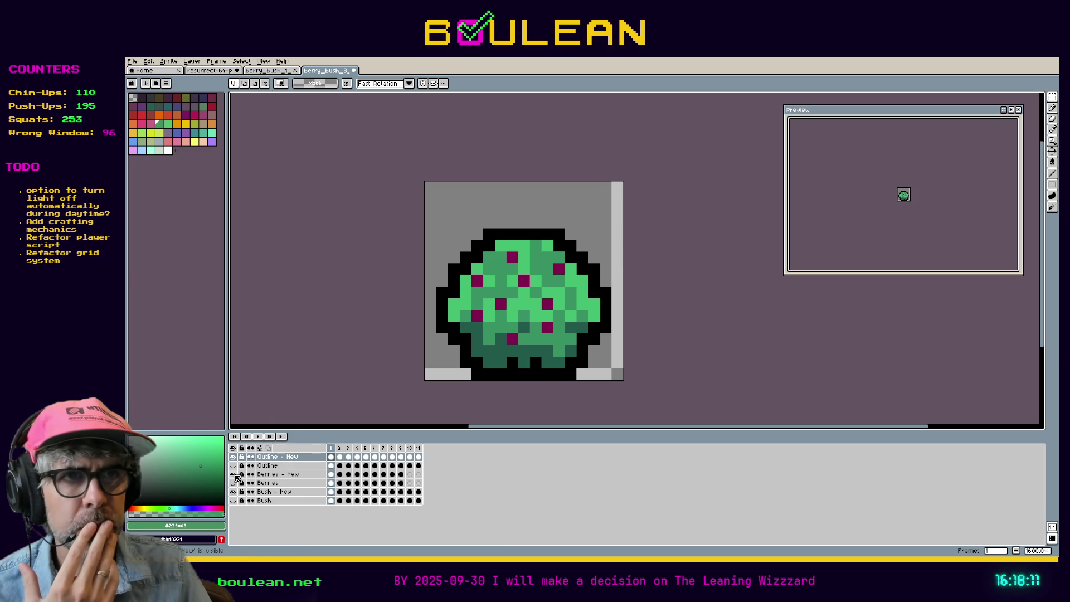
click(339, 457)
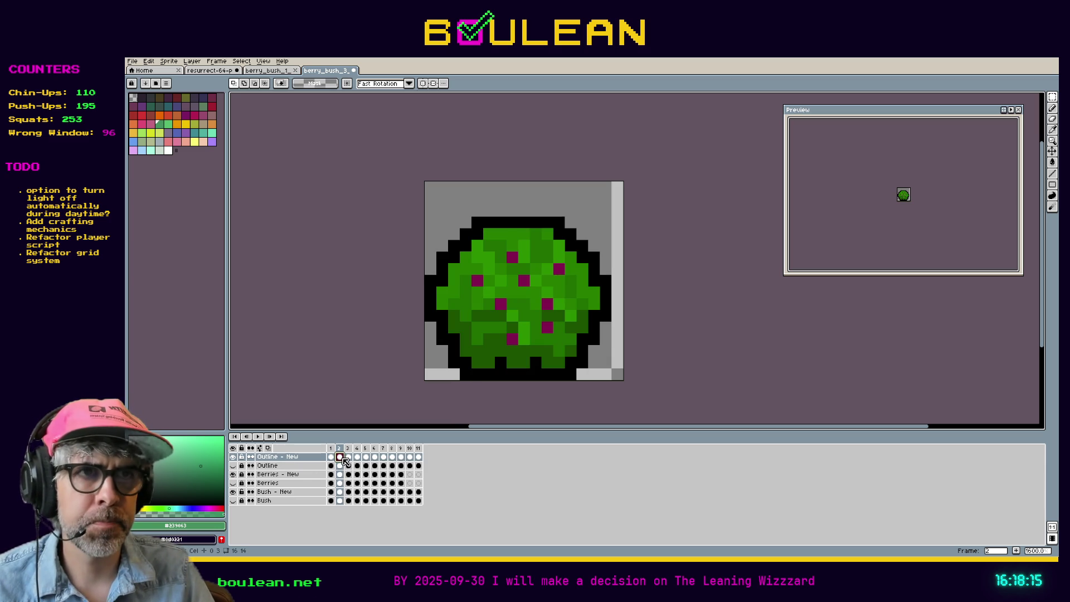
click(349, 457)
click(357, 457)
click(366, 457)
click(374, 457)
click(383, 457)
click(393, 456)
click(401, 457)
click(410, 457)
click(419, 457)
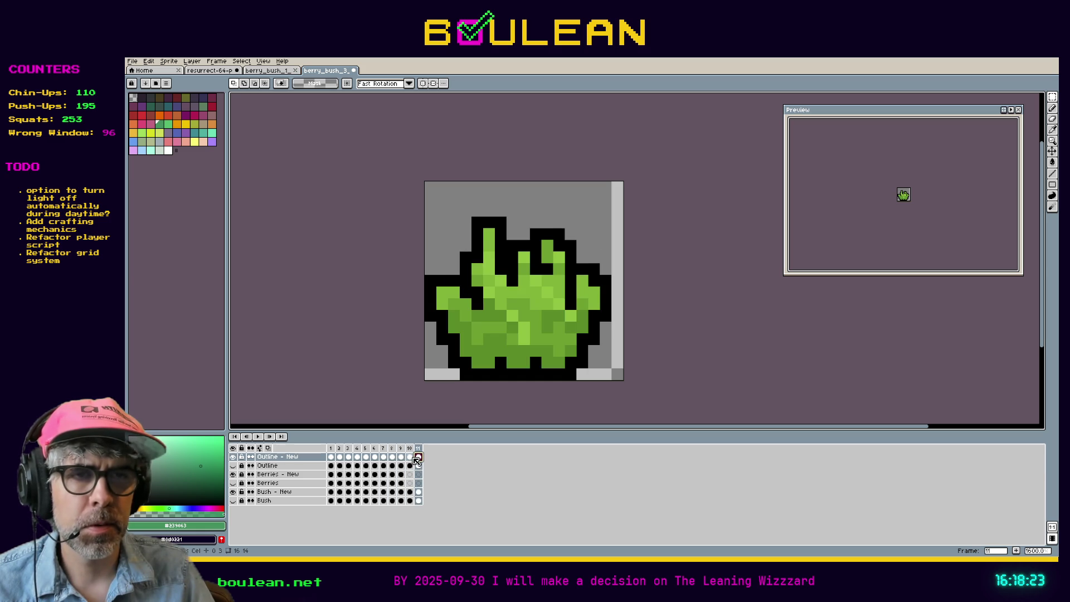
click(409, 457)
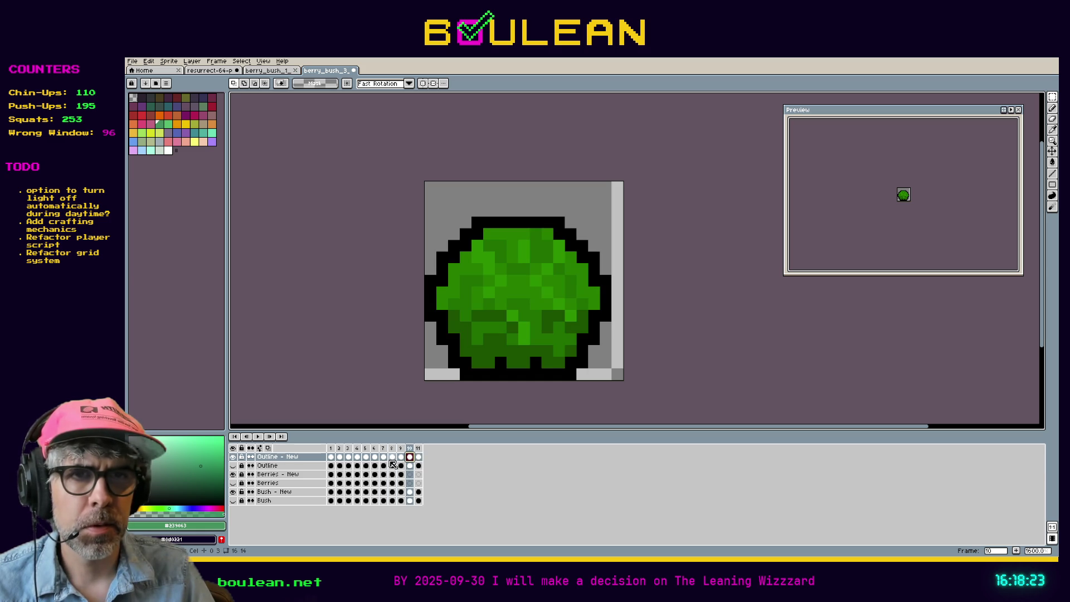
Compare the Bush - New cels on frames 2 and 10, then delete the frame 2 cel
click(287, 491)
click(339, 491)
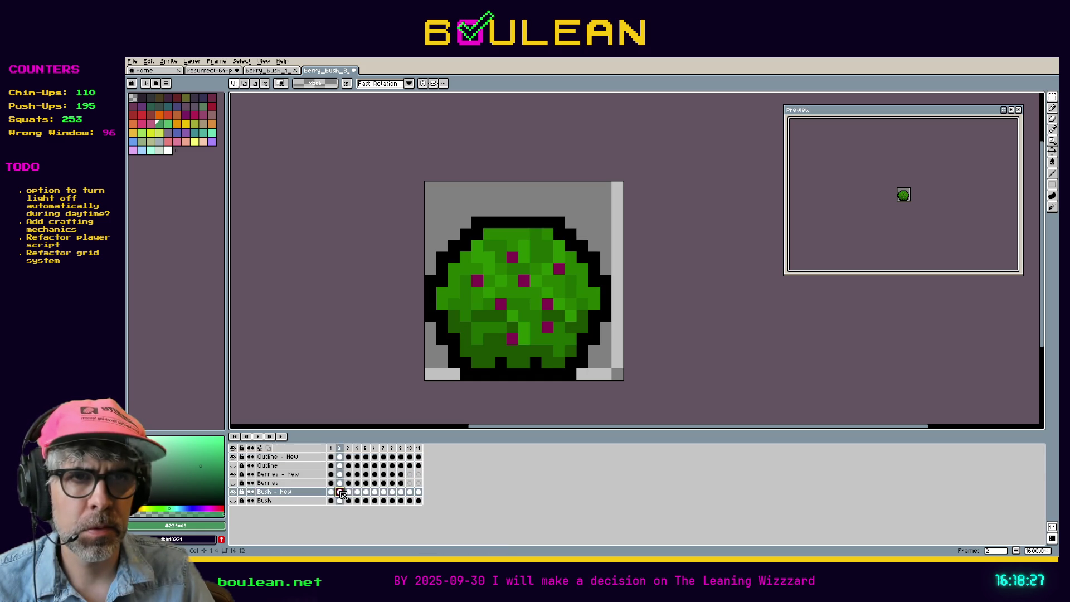
click(410, 492)
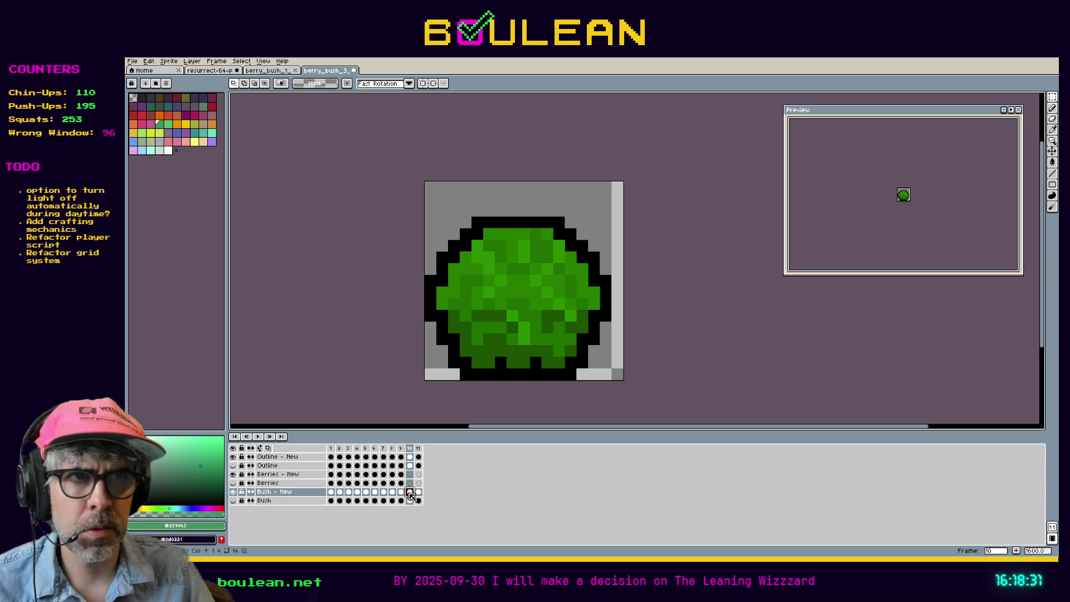
click(340, 492)
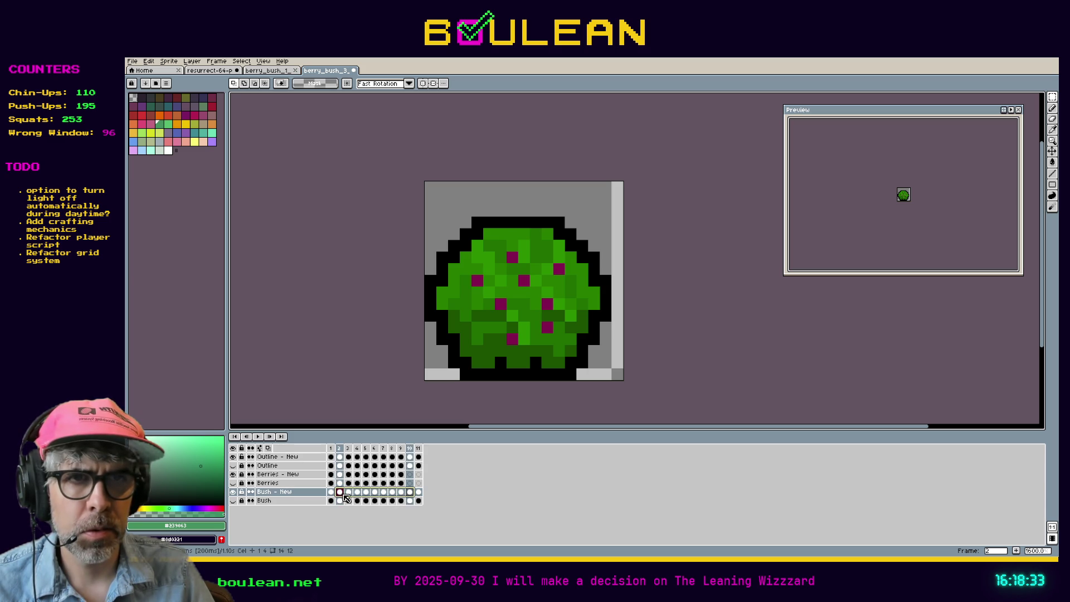
right_click(351, 493)
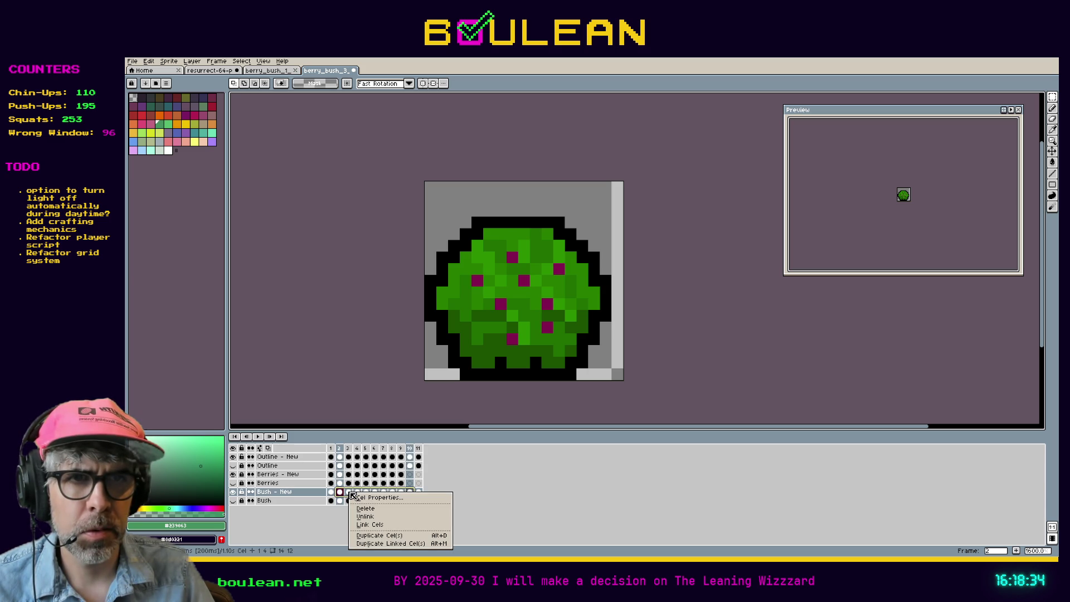
click(372, 509)
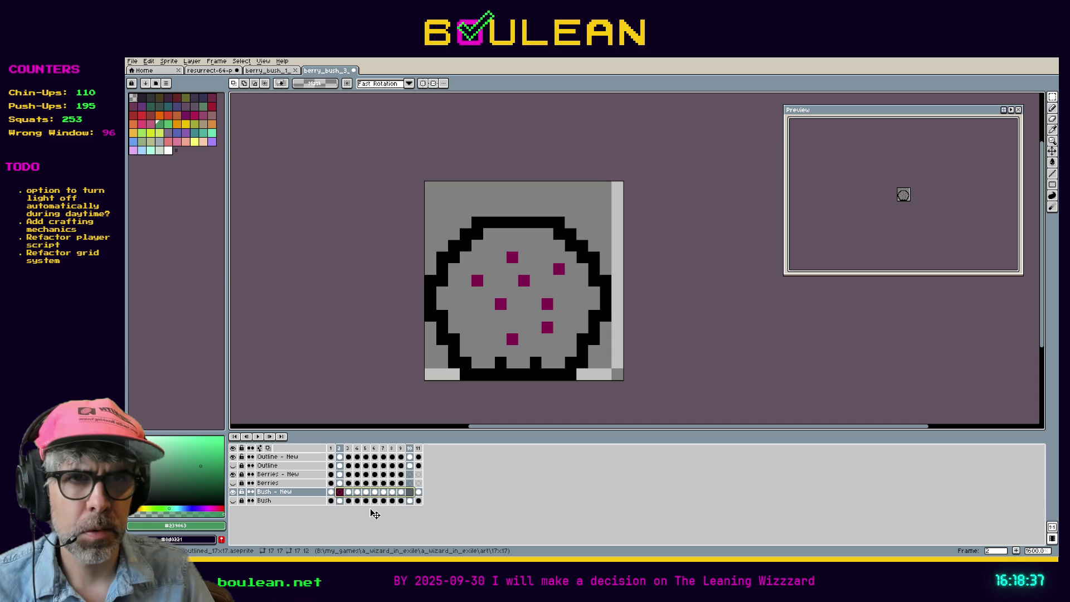
Select the bush cels from frame 1 onward, then undo to restore the previous selection
click(331, 493)
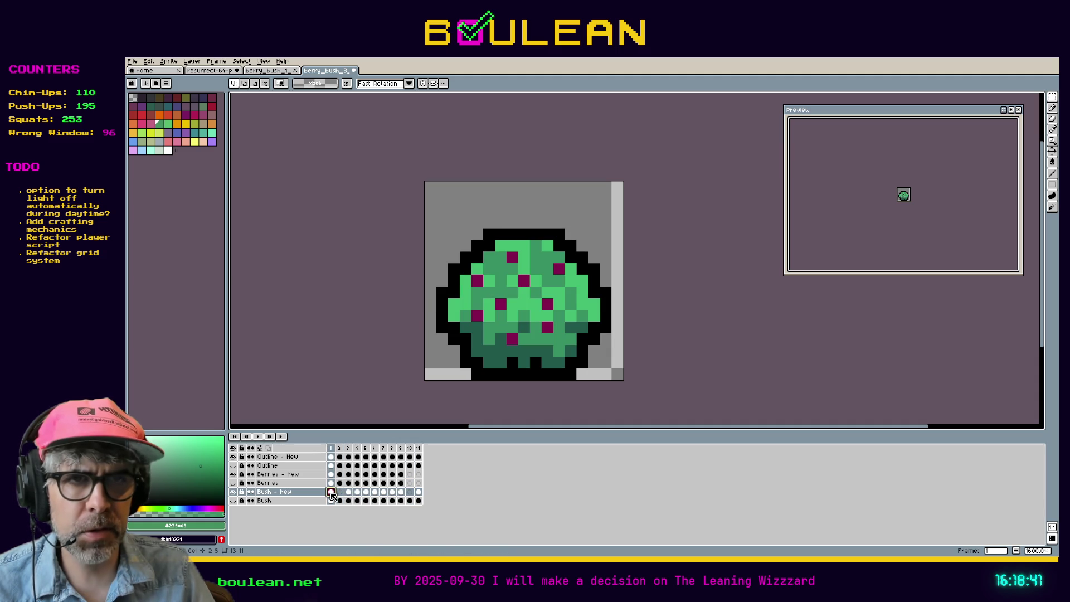
drag(333, 495, 410, 497)
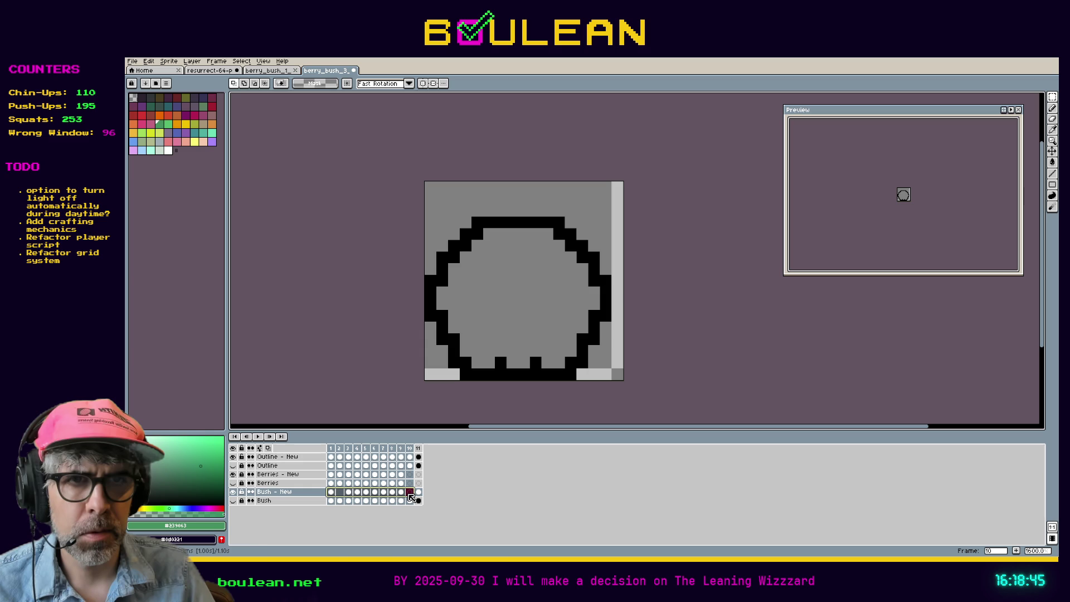
click(393, 494)
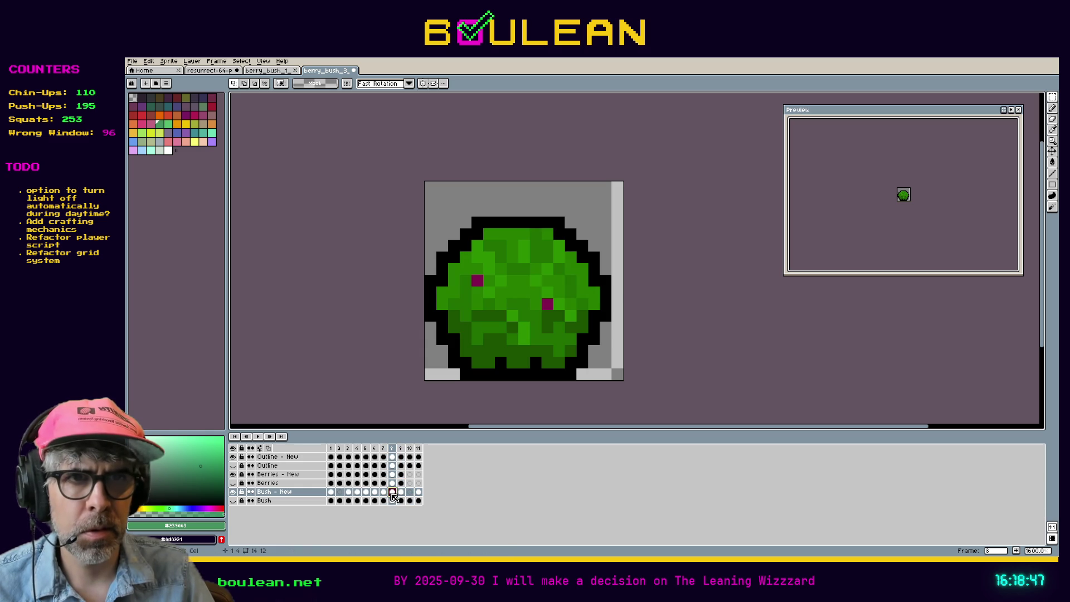
click(384, 494)
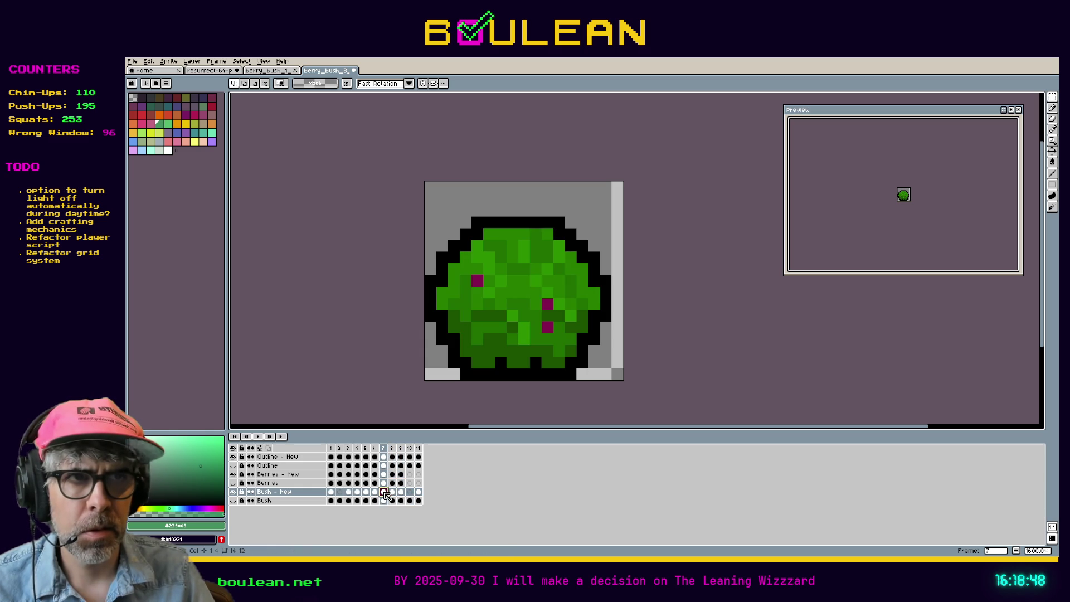
click(348, 494)
click(340, 493)
click(331, 493)
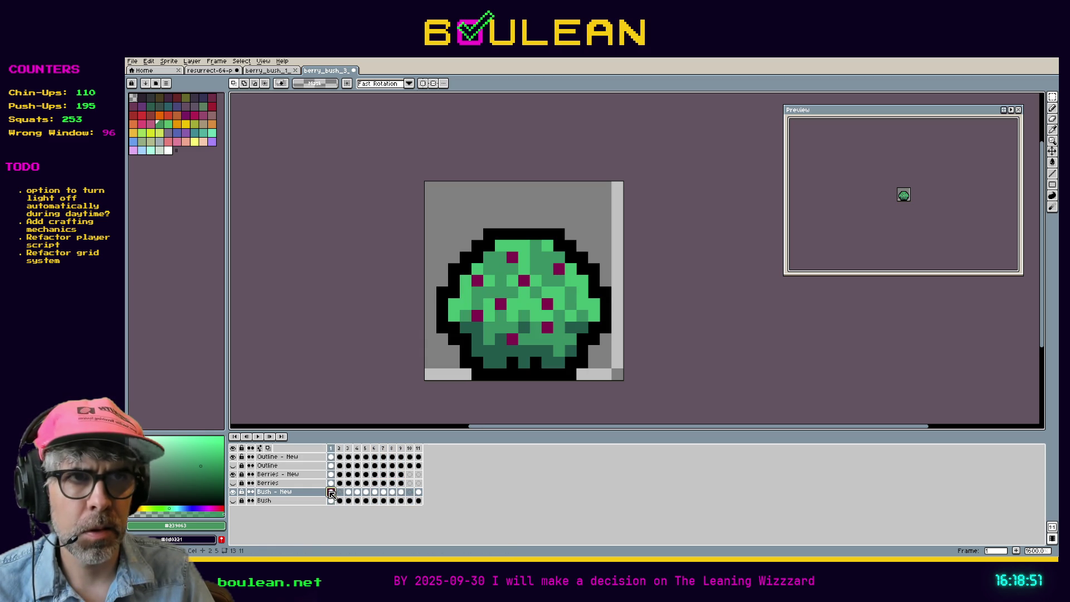
drag(335, 495, 453, 519)
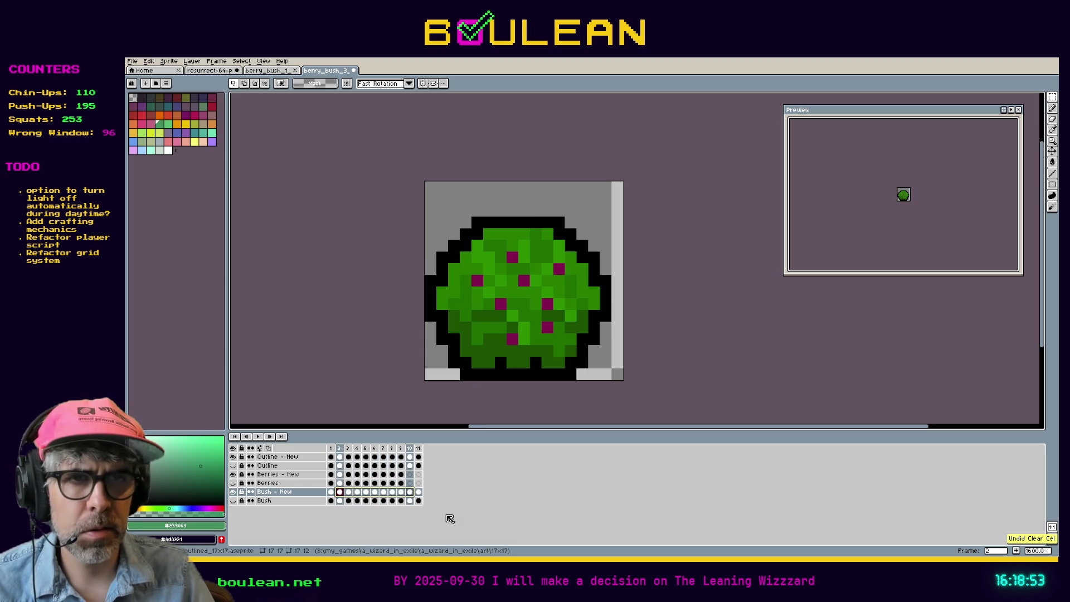
key(ctrl+z)
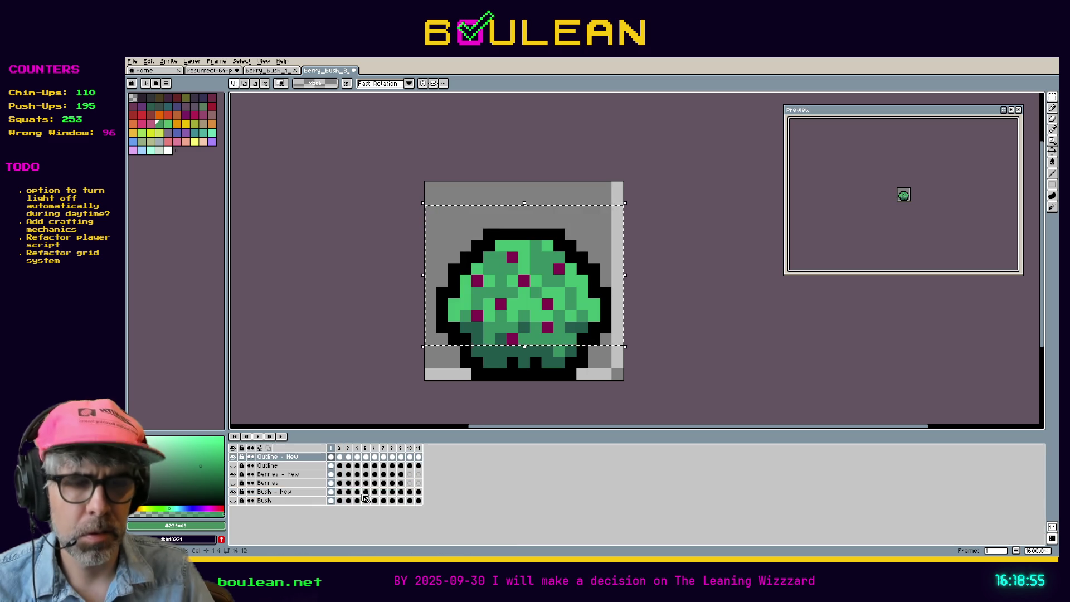
Copy the lighter green bush from frame 1 of Bush - New and paste it into frame 2
right_click(332, 493)
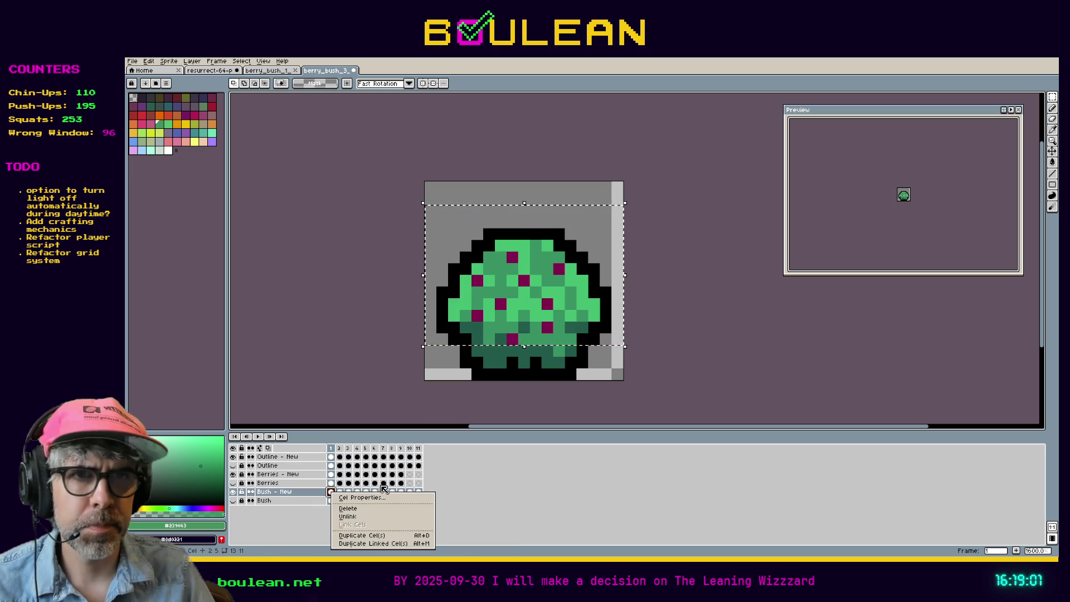
click(547, 408)
key(ctrl+a)
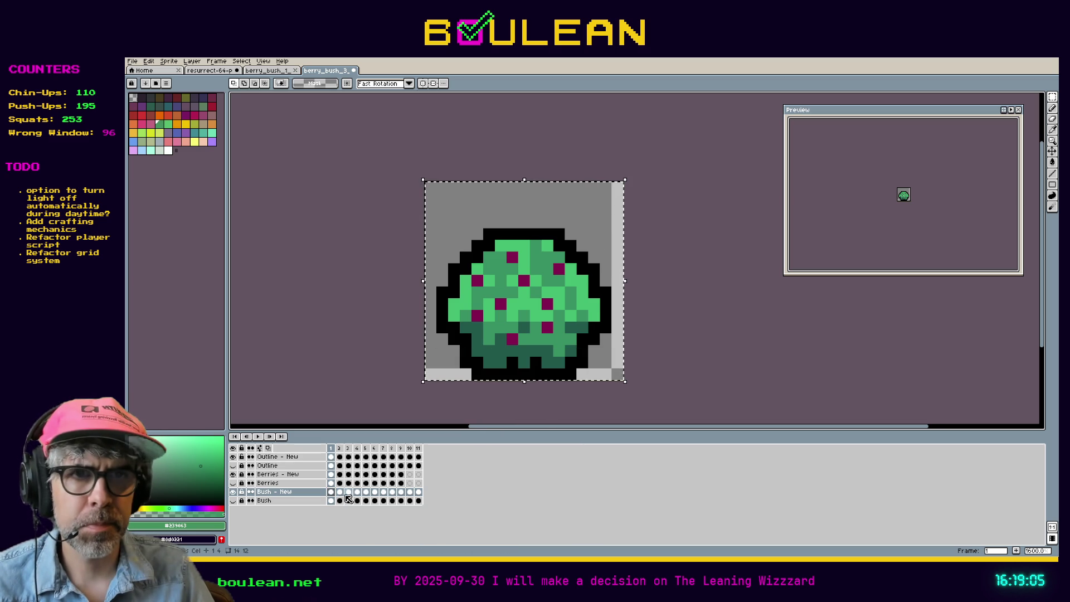
click(340, 491)
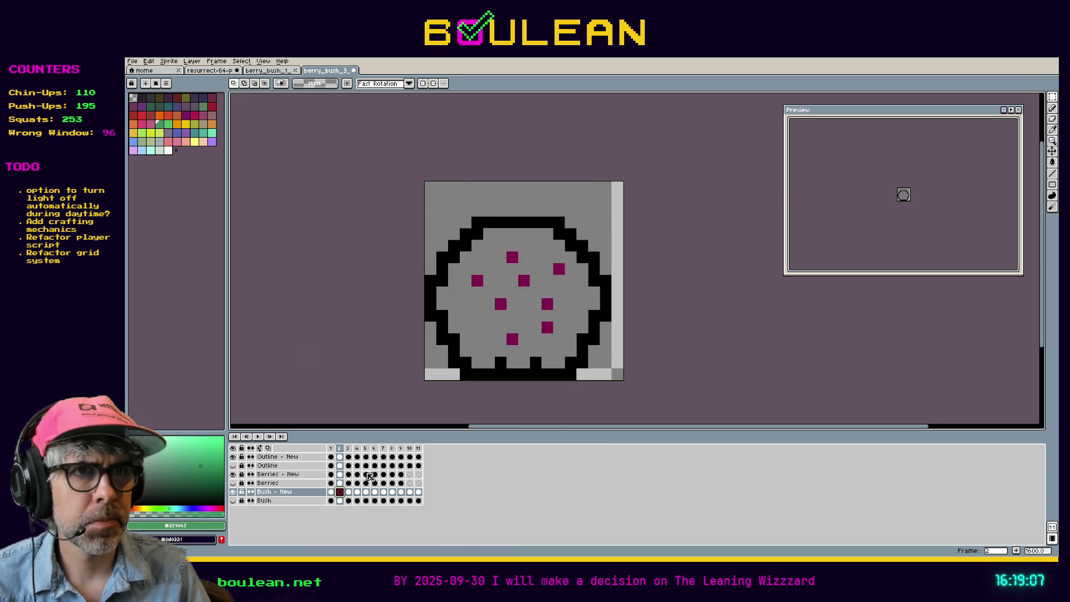
key(ctrl+v)
Step through frames 3–9, then paste and commit the lighter green bush in frame 10
click(349, 492)
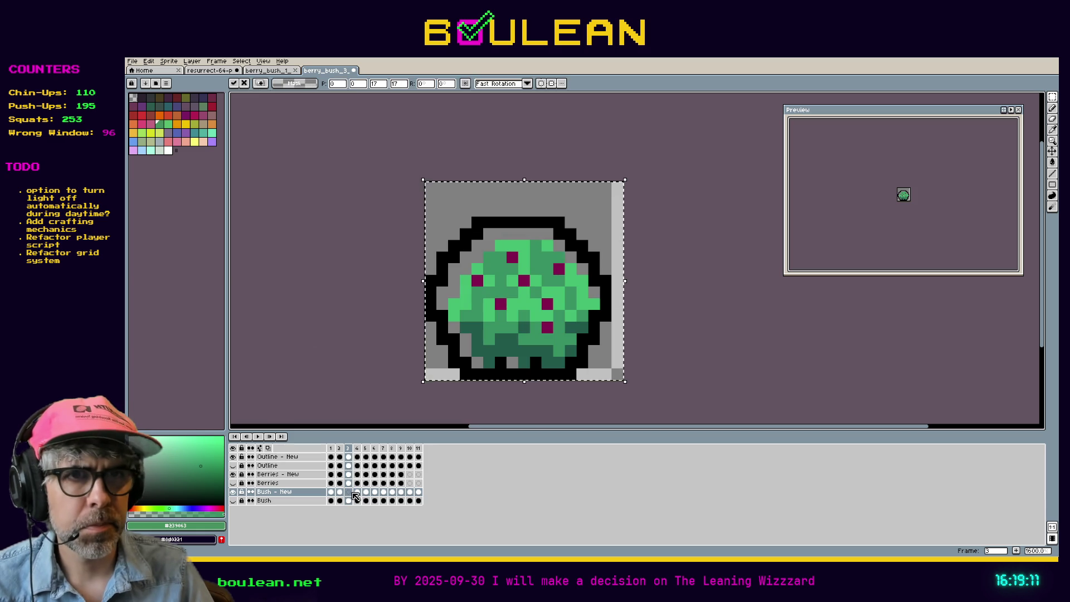
click(357, 493)
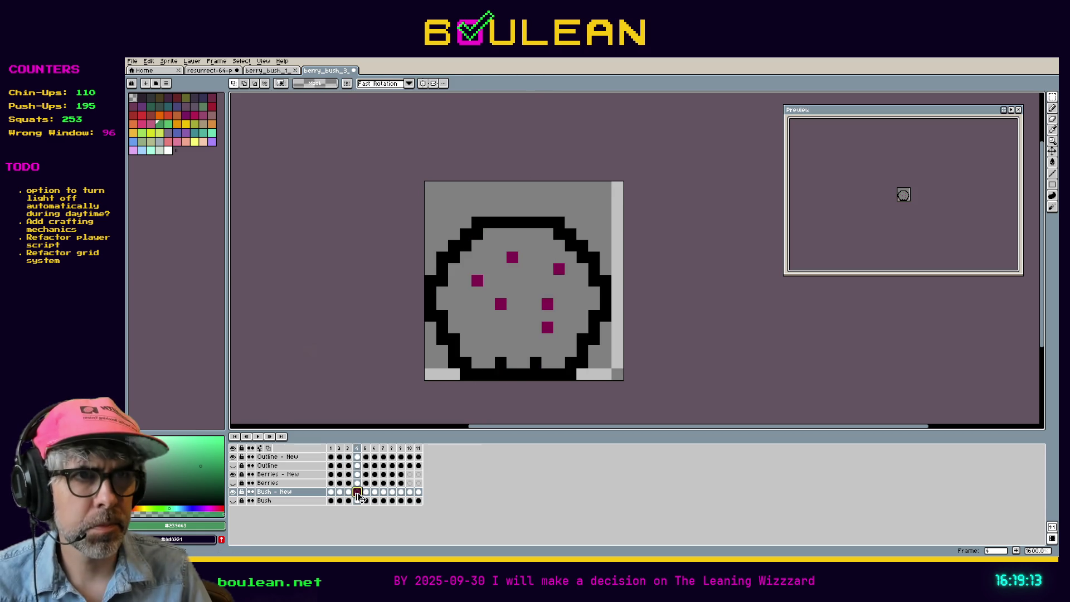
click(366, 493)
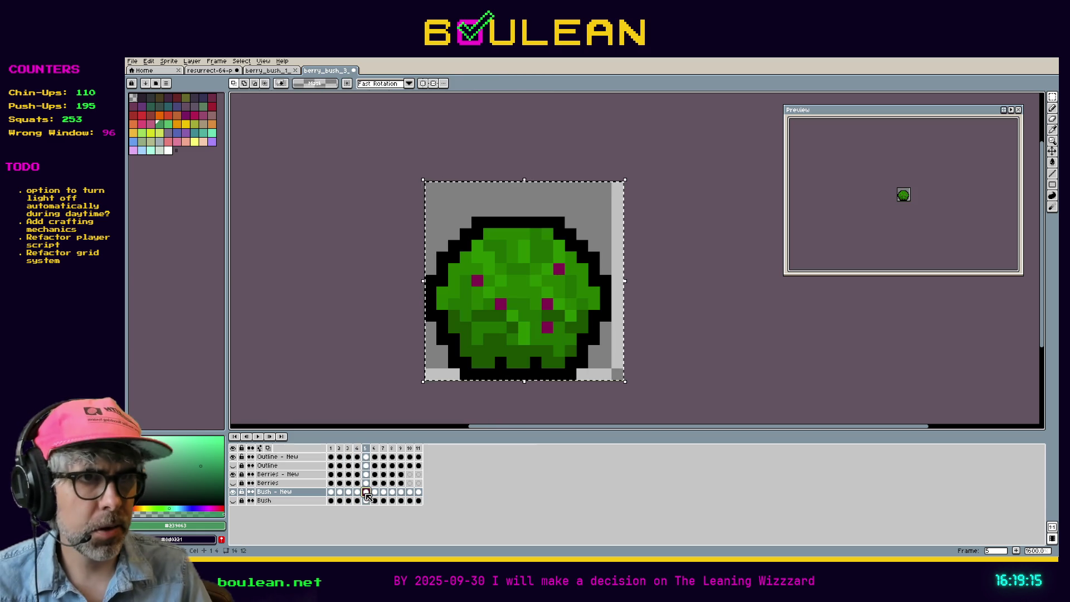
click(374, 493)
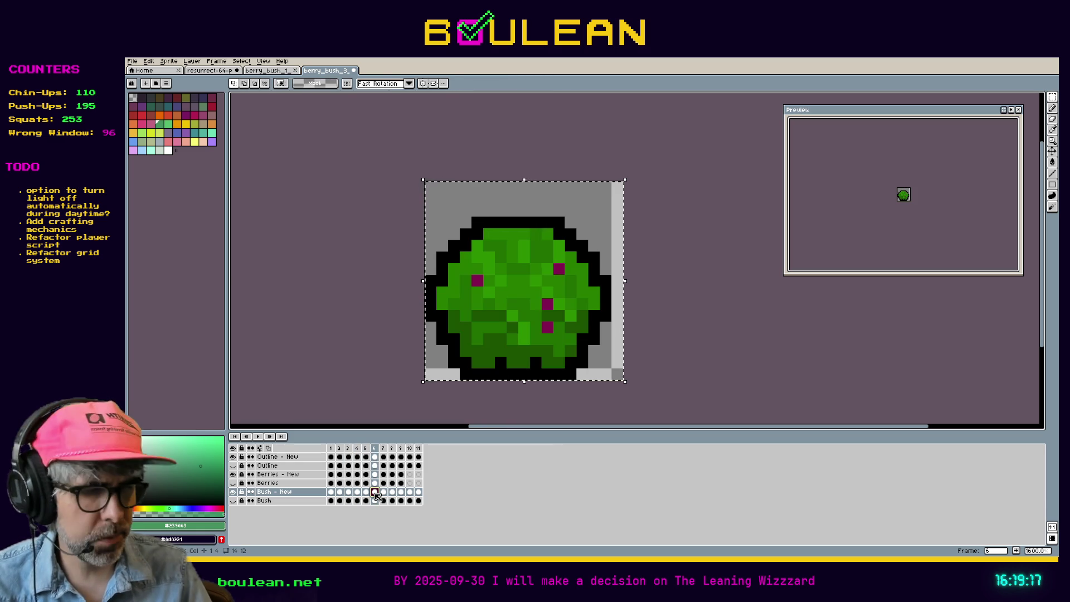
click(383, 493)
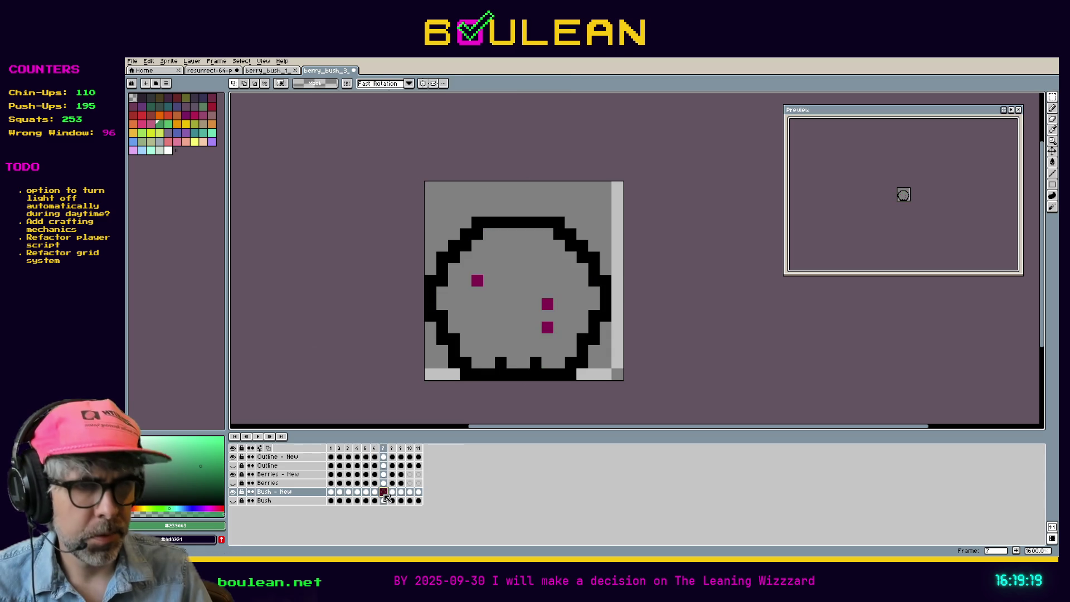
click(392, 492)
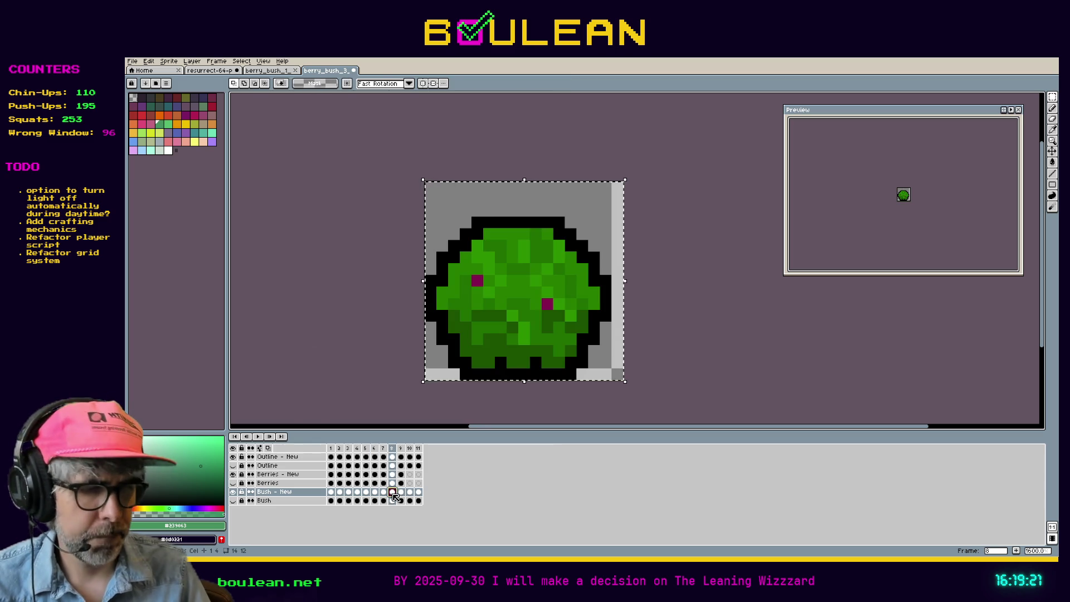
click(401, 492)
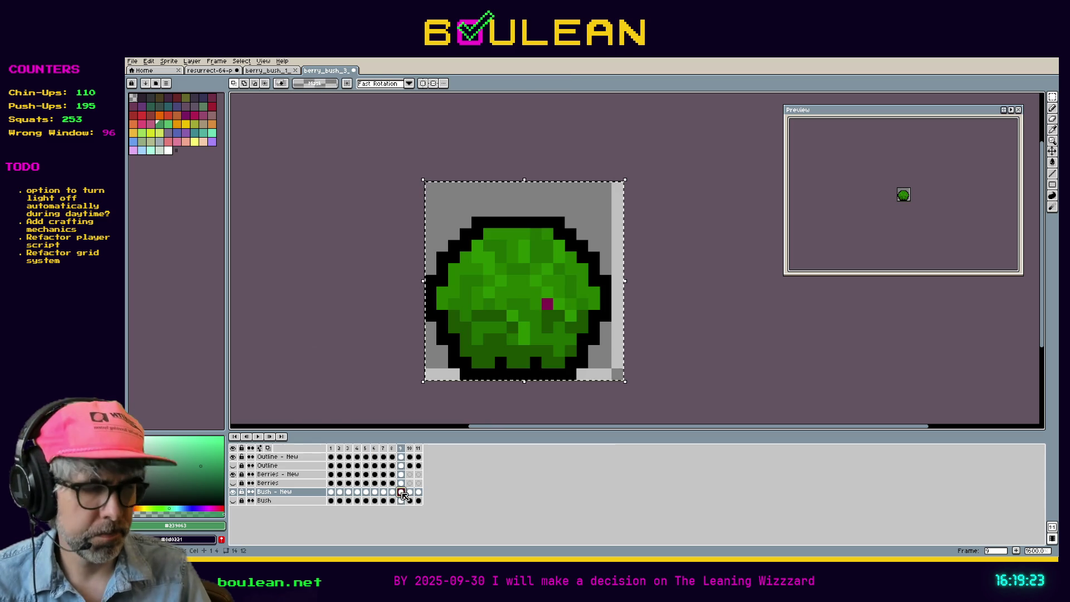
double_click(410, 493)
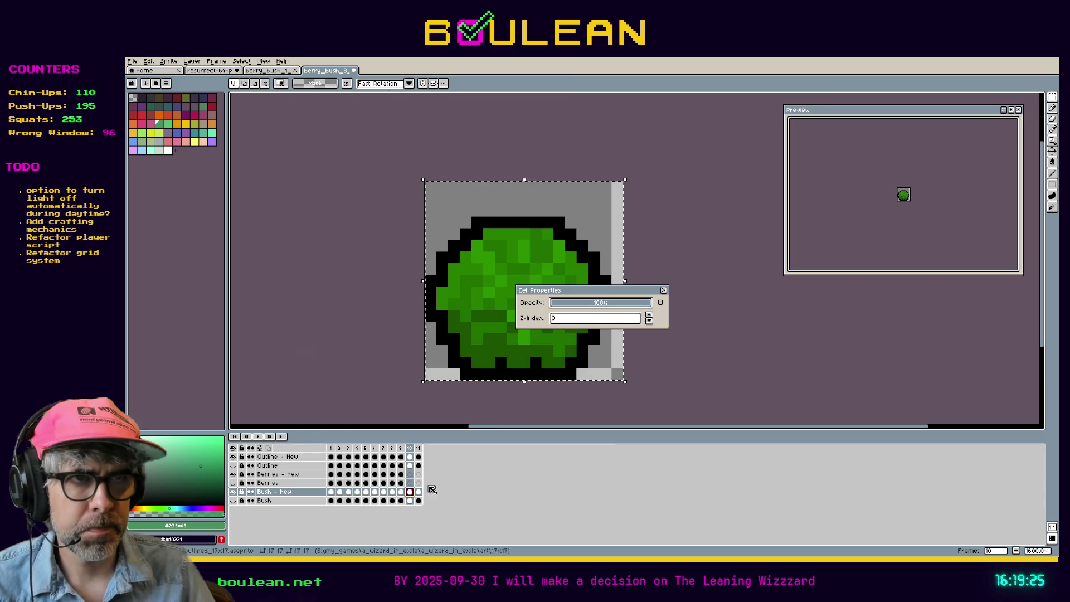
click(665, 291)
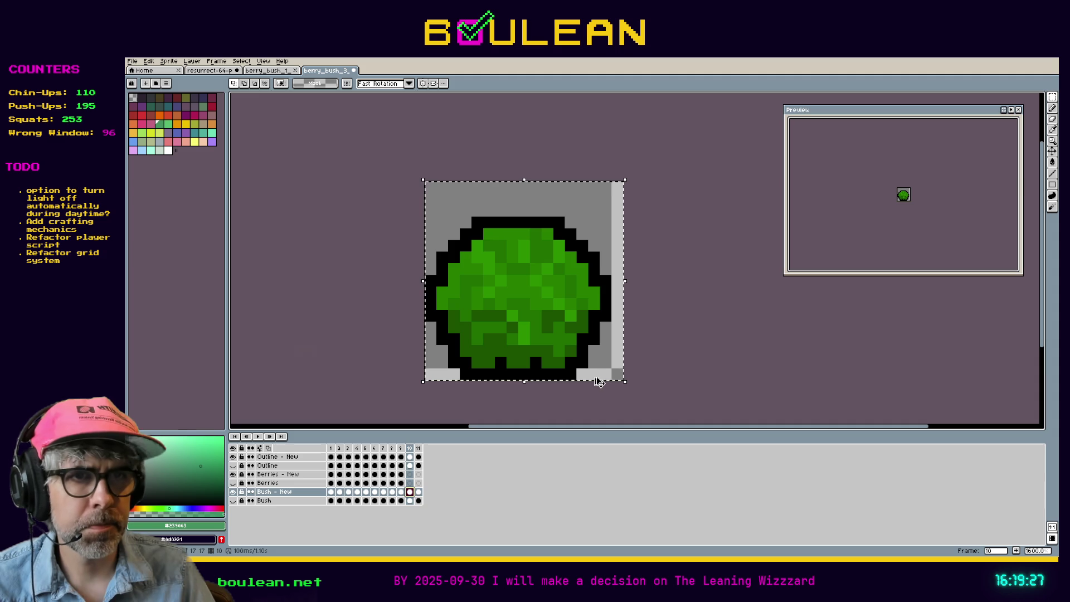
key(ctrl+v)
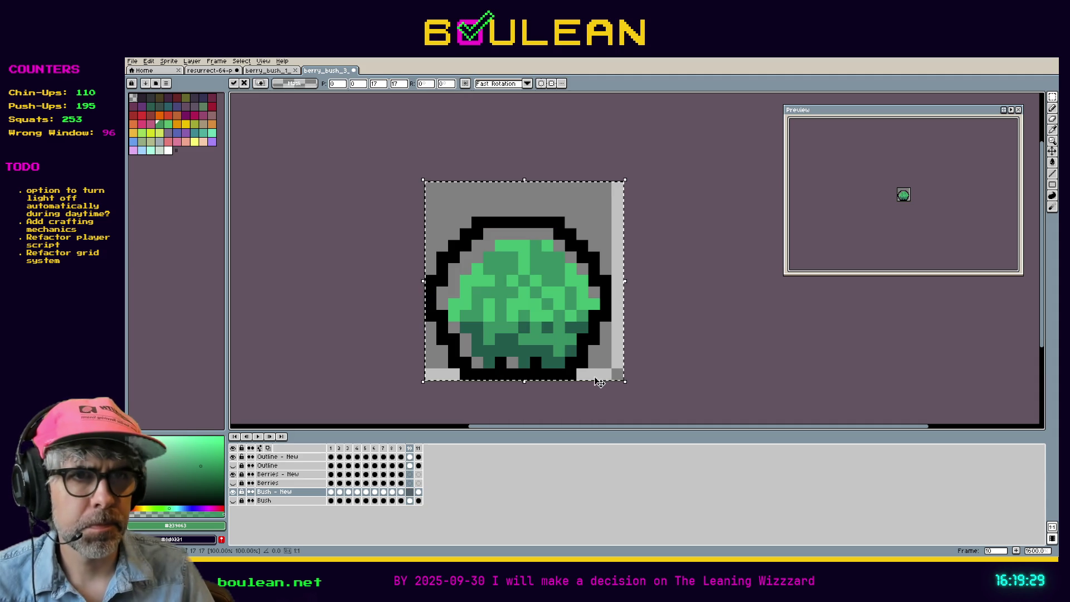
click(501, 399)
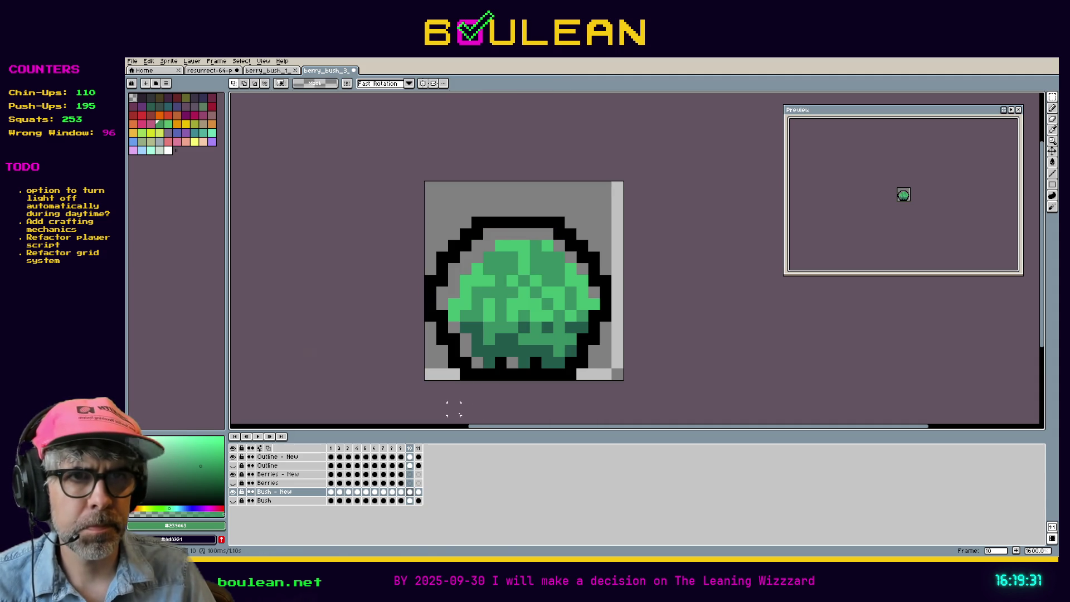
click(332, 457)
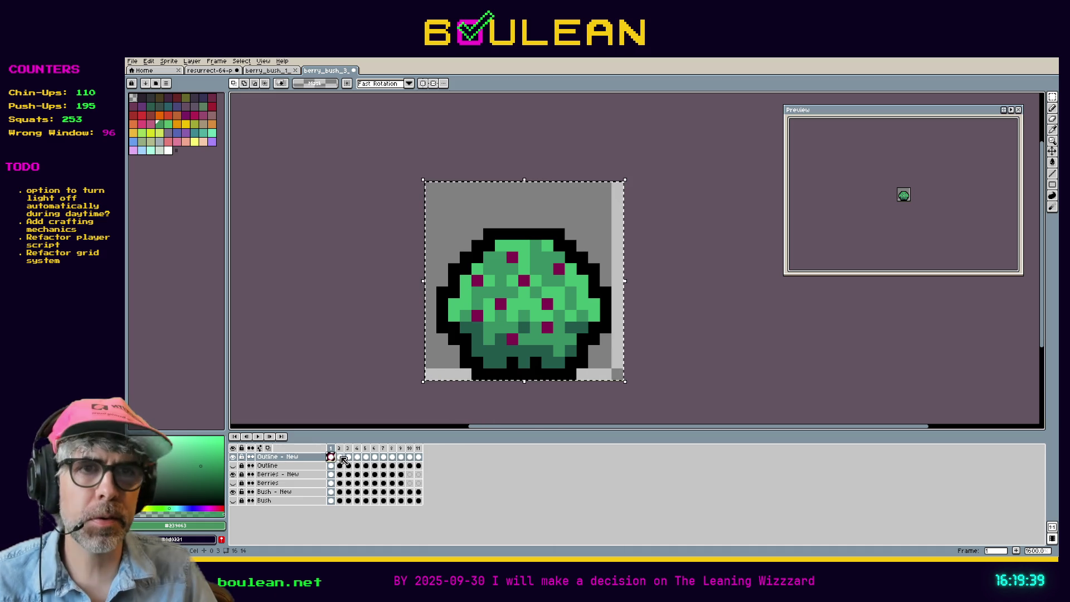
click(340, 457)
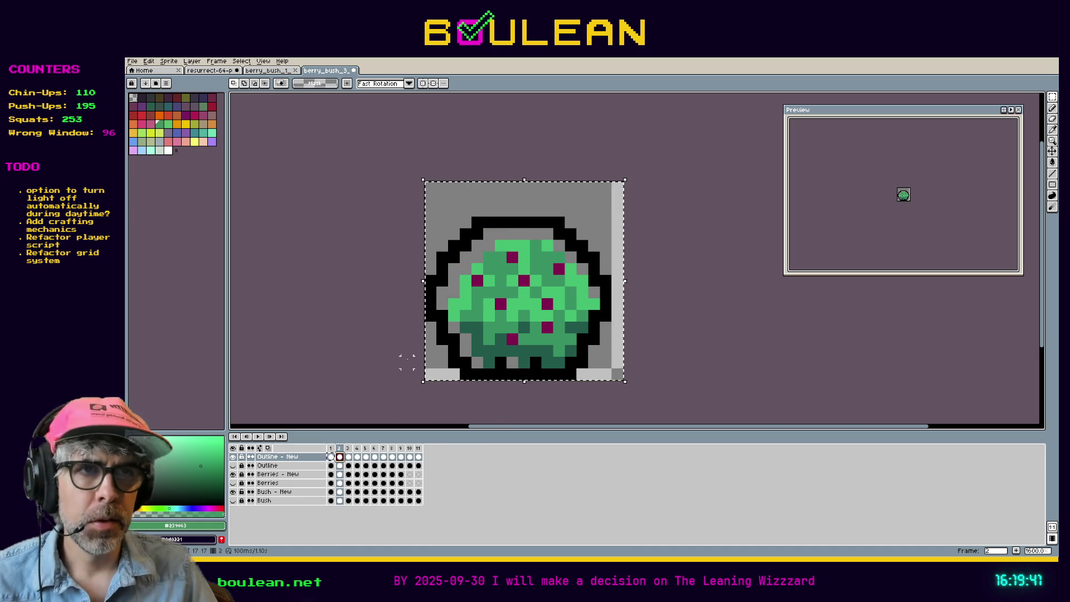
key(Delete)
key(ctrl+z)
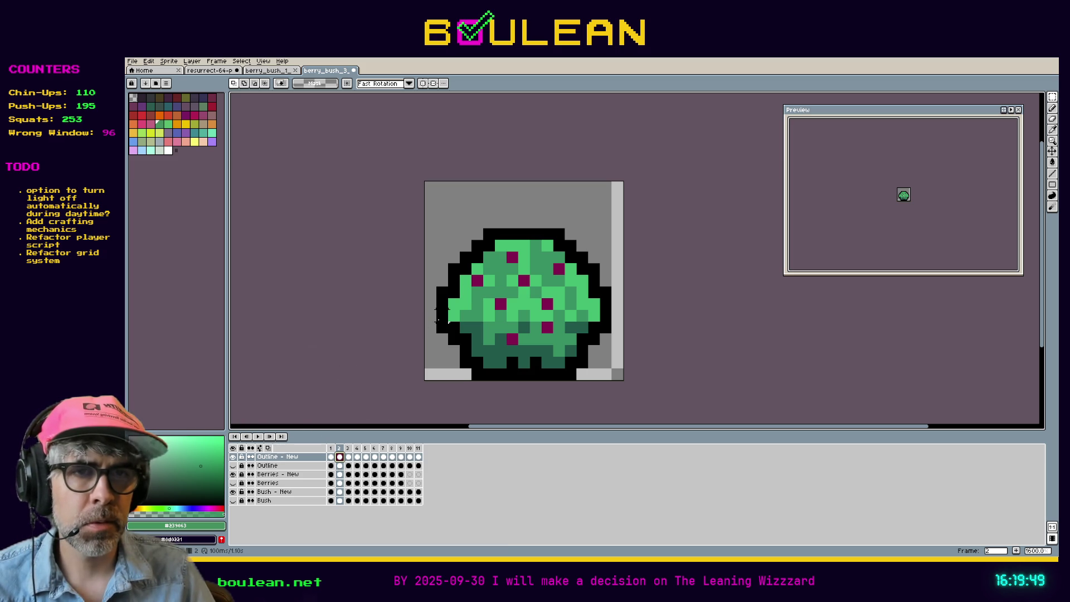
key(ctrl+a)
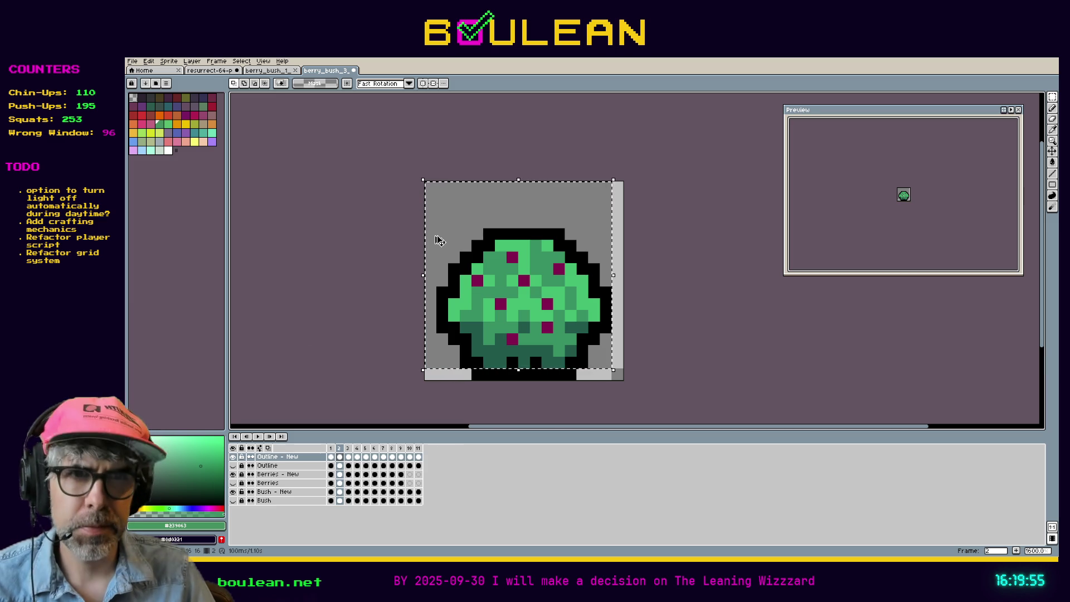
key(Right)
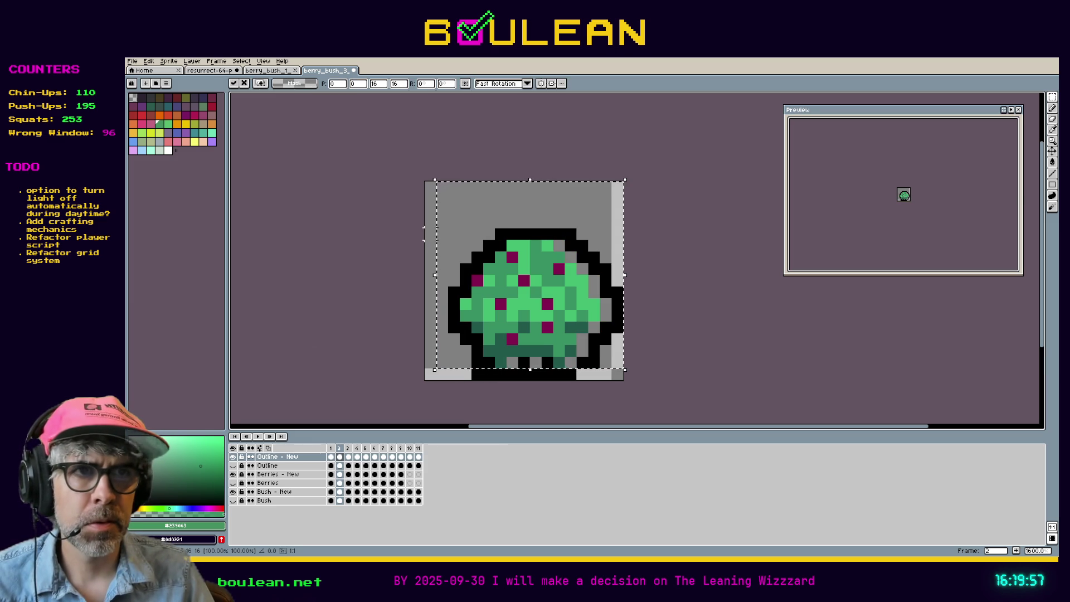
key(Left)
key(ctrl+d)
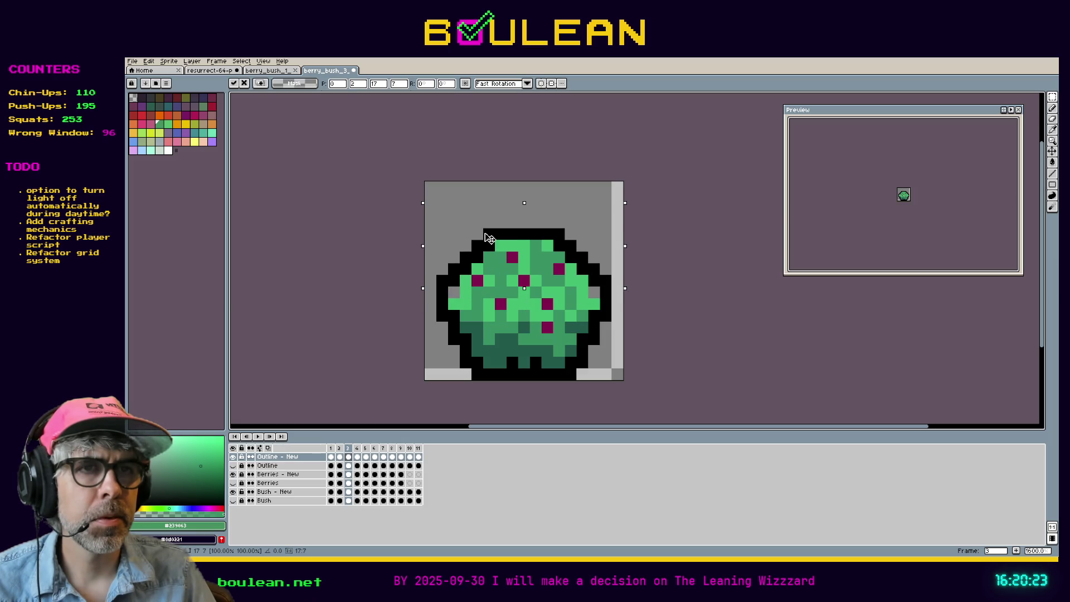
key(ctrl+d)
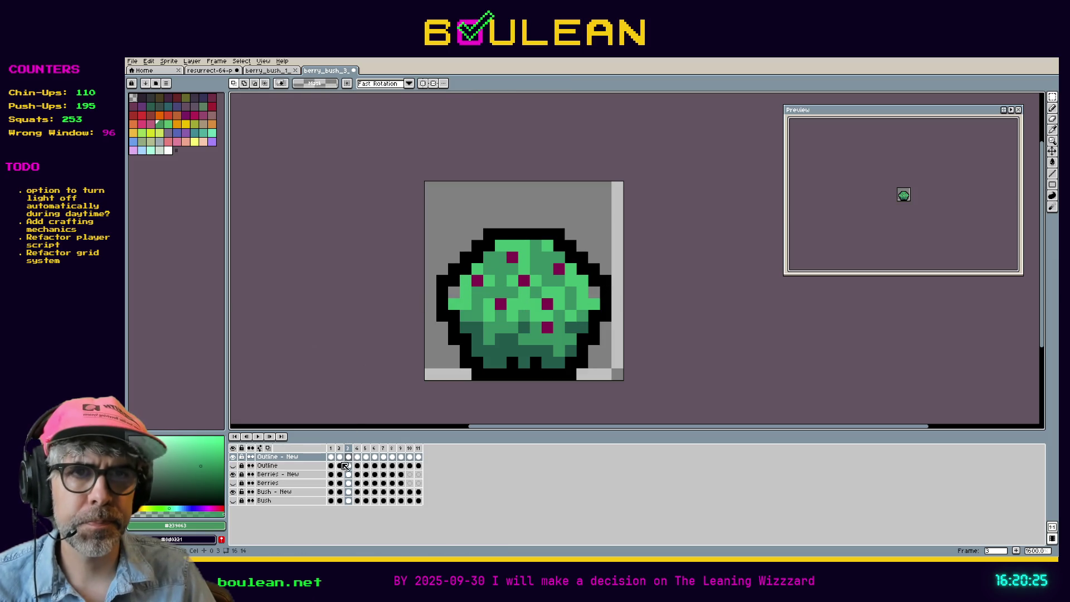
click(330, 457)
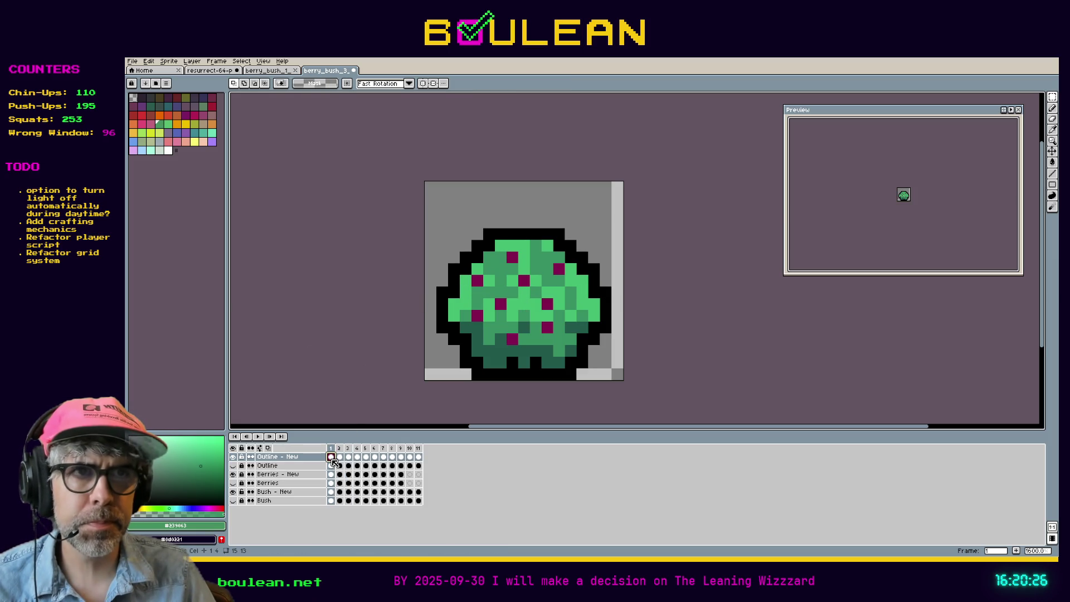
click(234, 457)
click(234, 457)
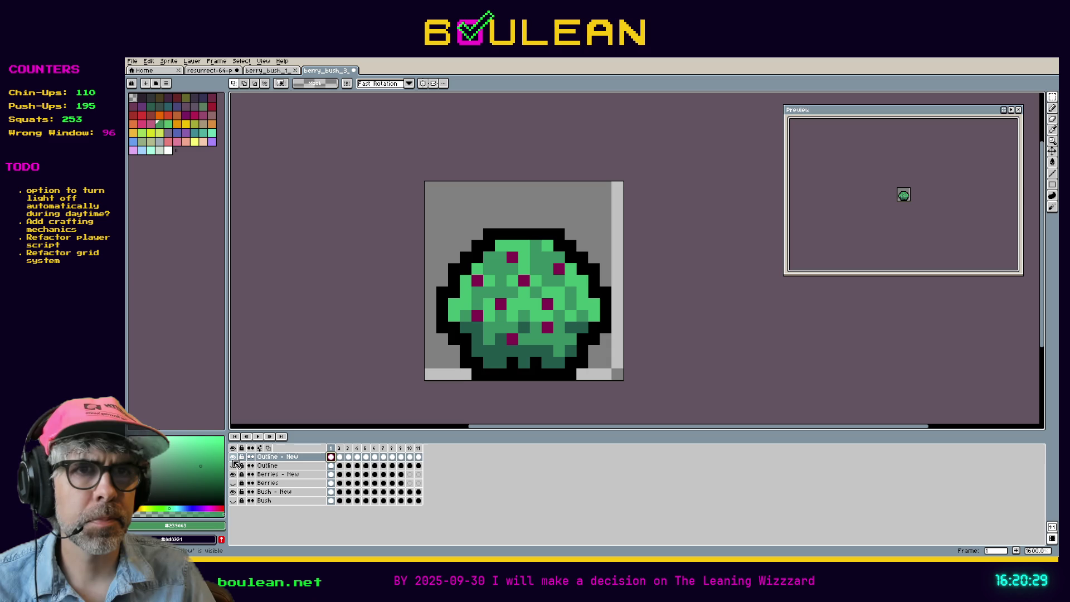
key(ctrl+a)
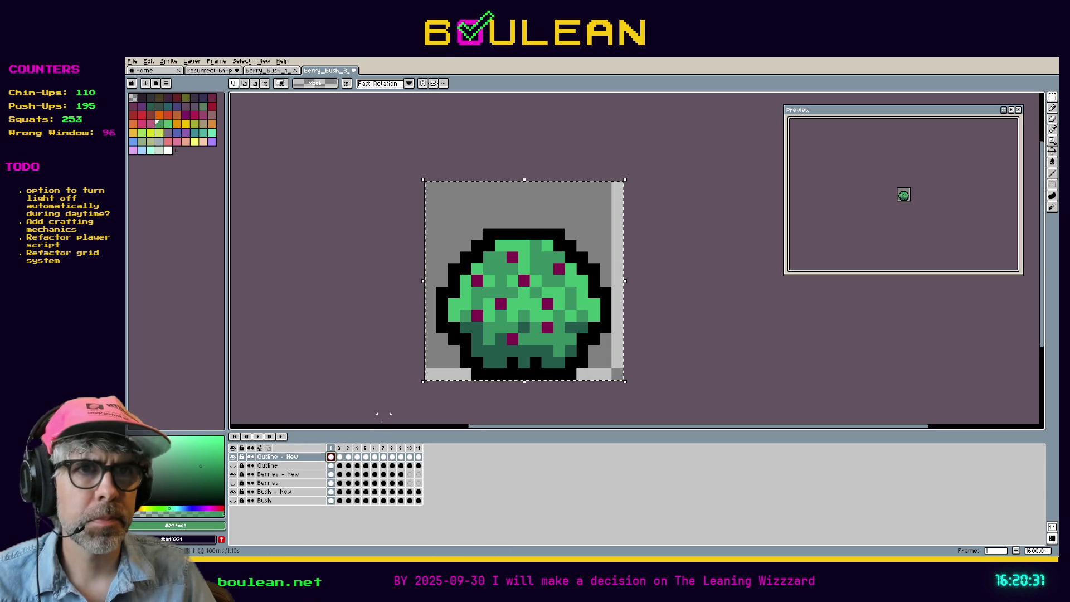
Paste the new bush outline into frame 2 and check frames 3 and 4 on Outline - New
click(339, 456)
key(ctrl+v)
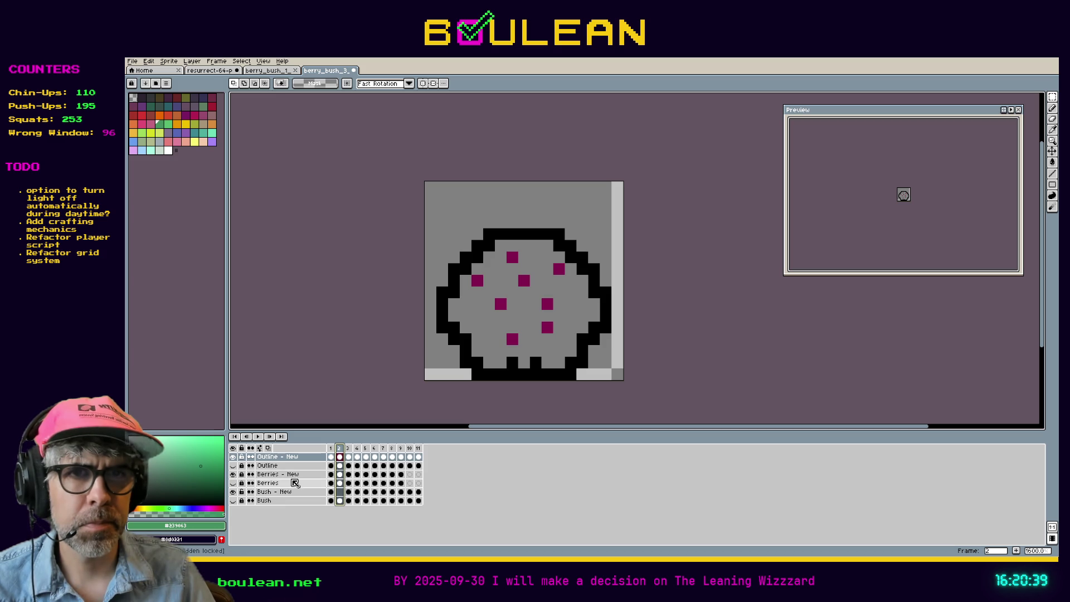
click(349, 449)
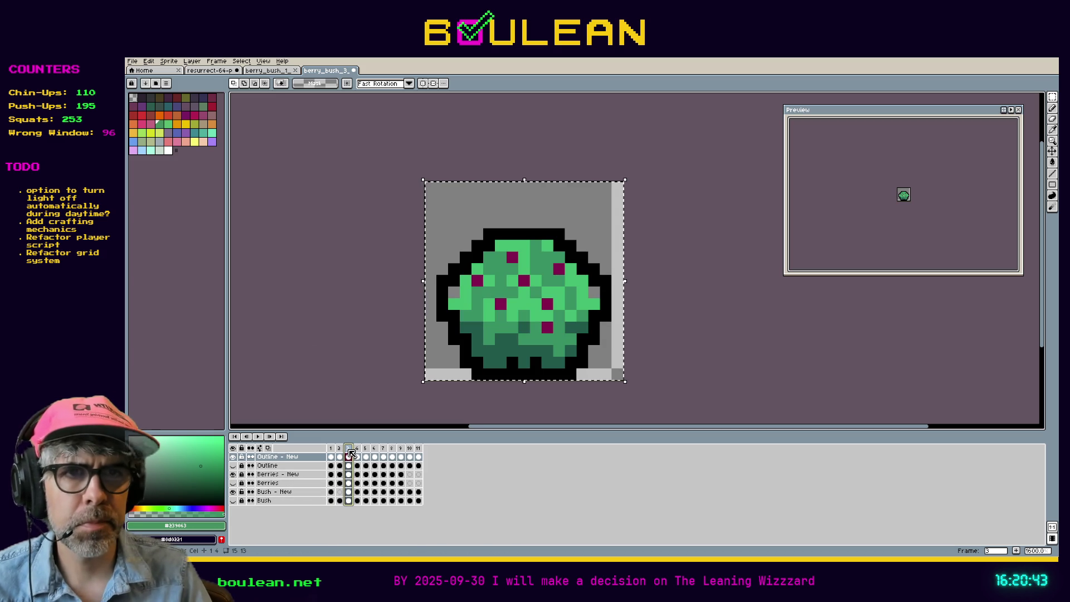
key(Delete)
click(349, 457)
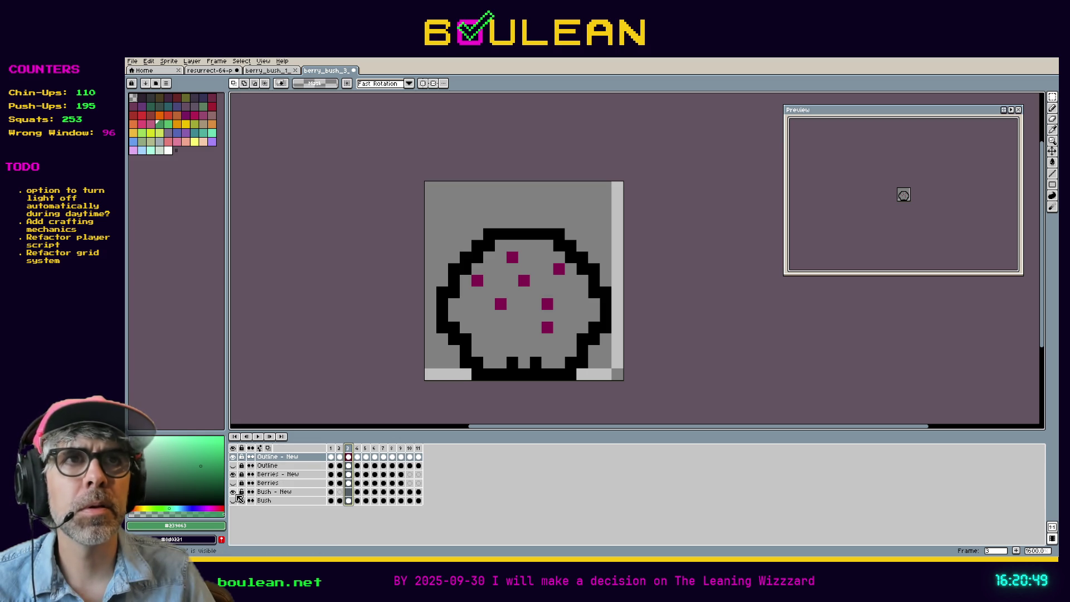
click(357, 457)
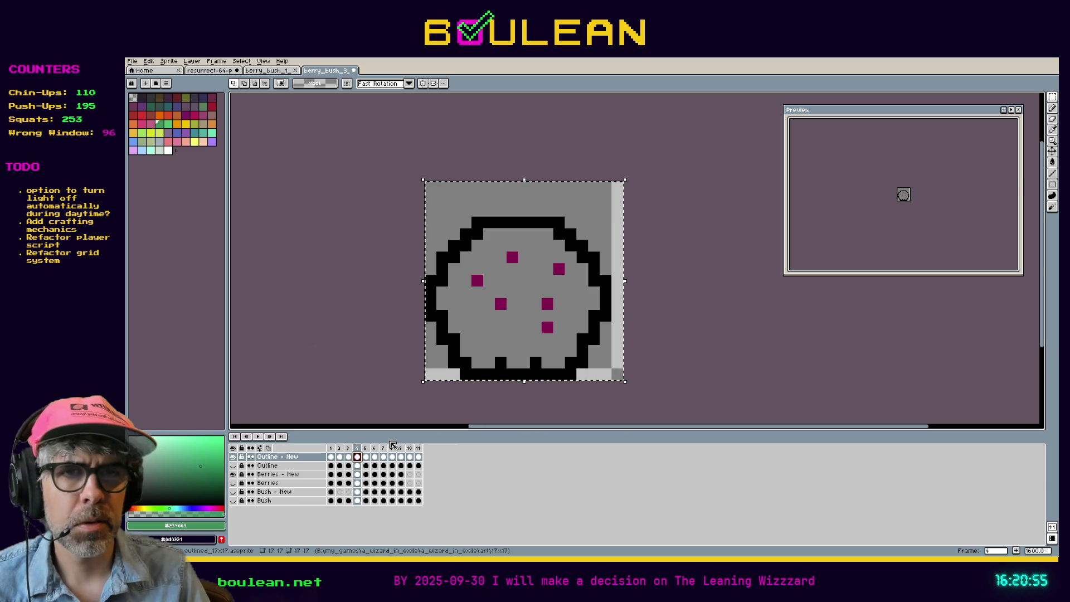
key(Delete)
key(ctrl+z)
Replace the old outline with the new bush outline on frames 5 through 8
click(368, 449)
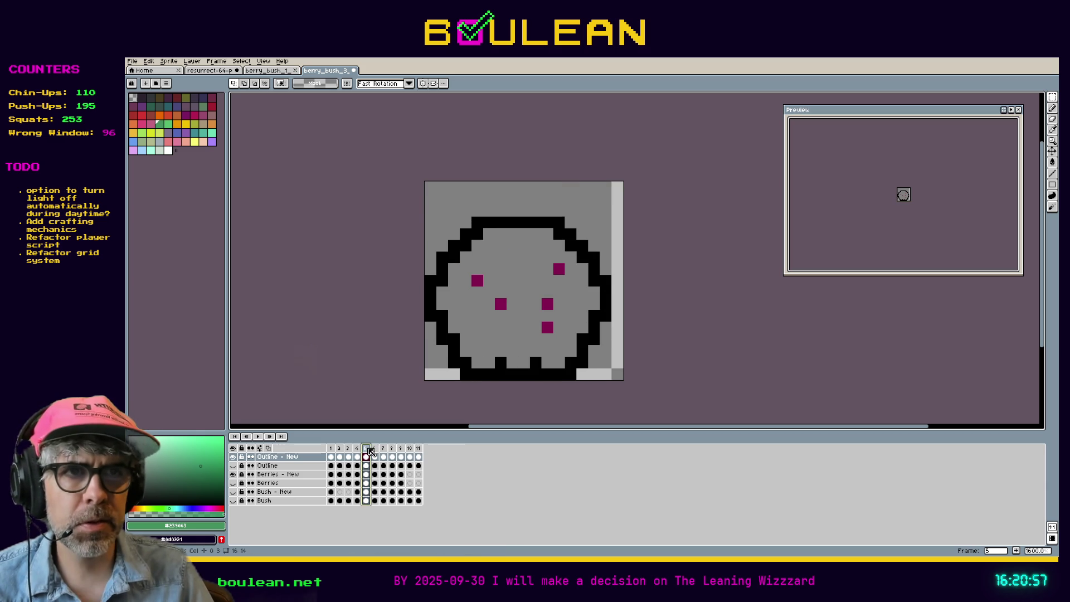
key(Delete)
key(ctrl+v)
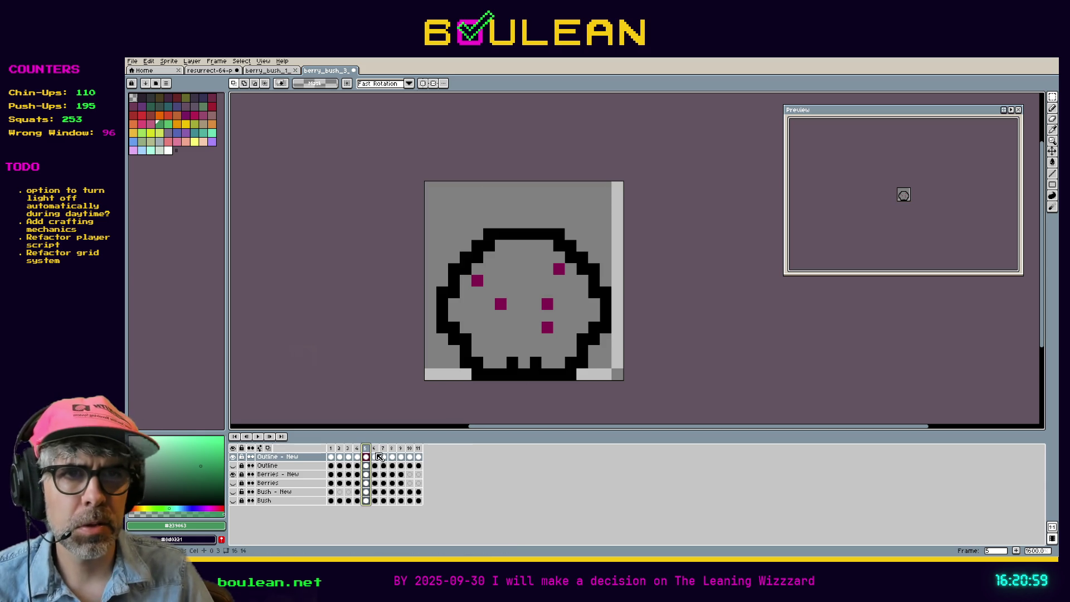
click(378, 450)
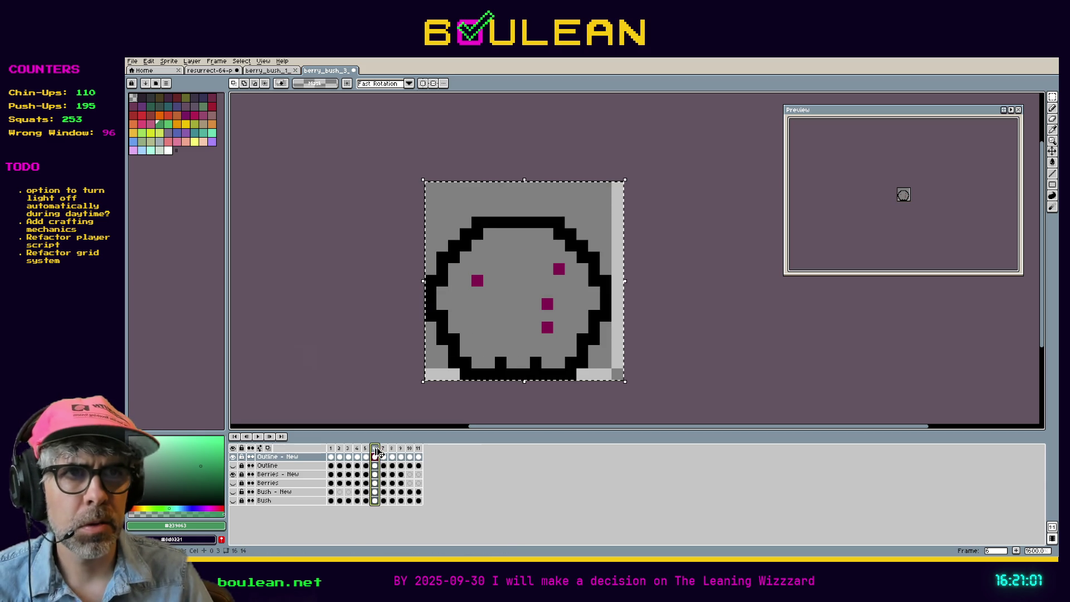
key(Delete)
key(ctrl+v)
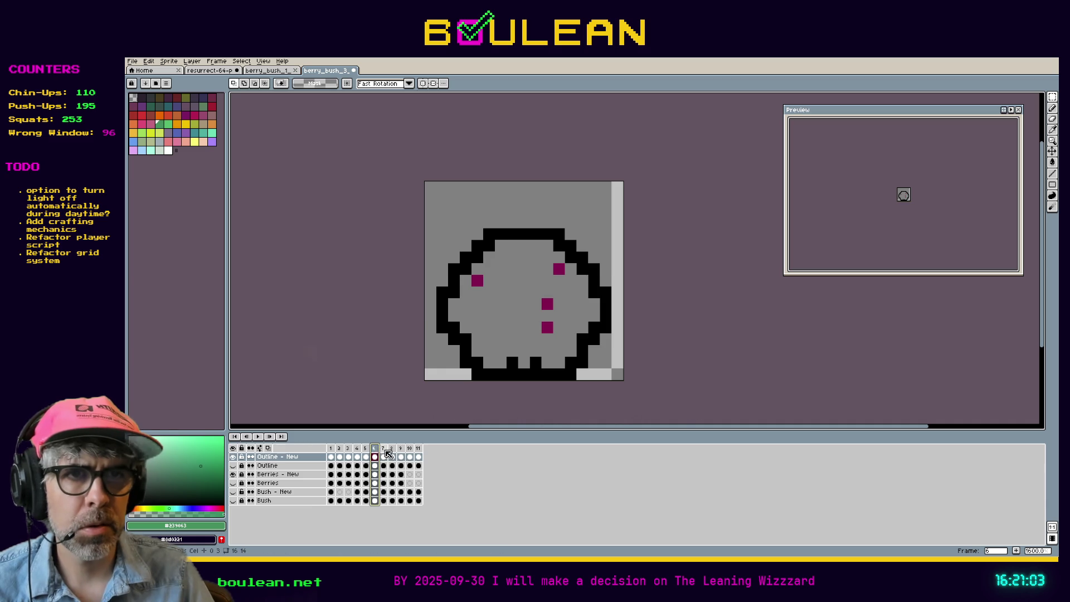
click(387, 449)
click(387, 457)
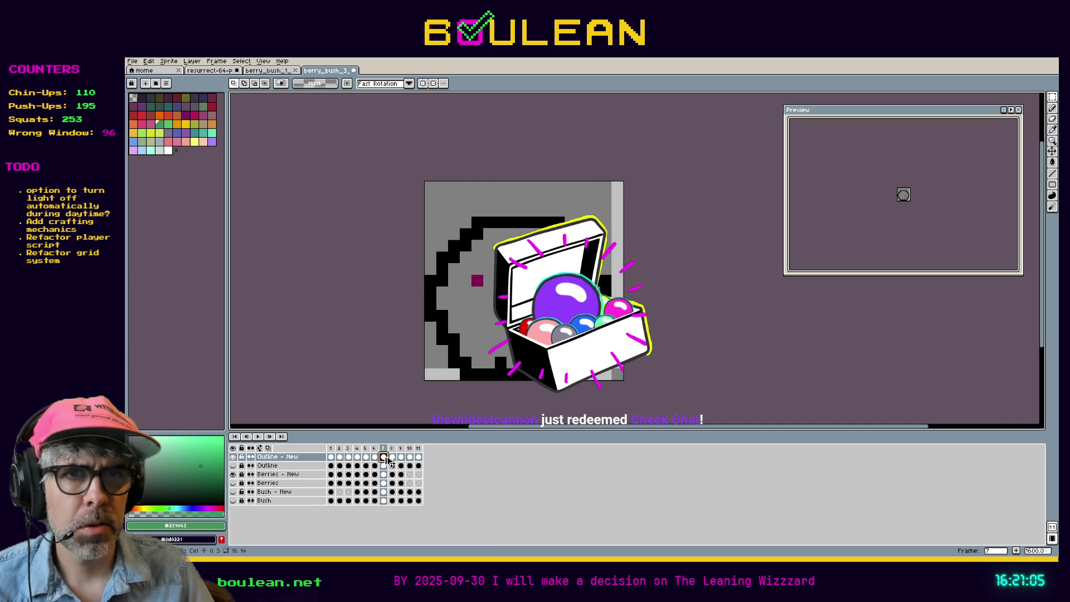
key(Delete)
key(ctrl+v)
click(393, 457)
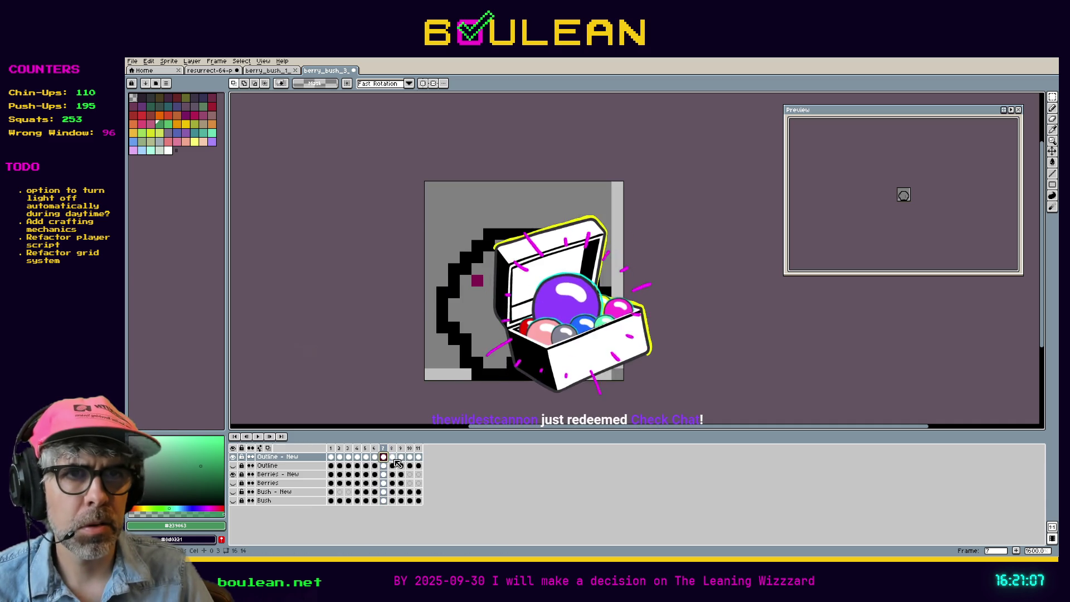
key(Delete)
key(ctrl+v)
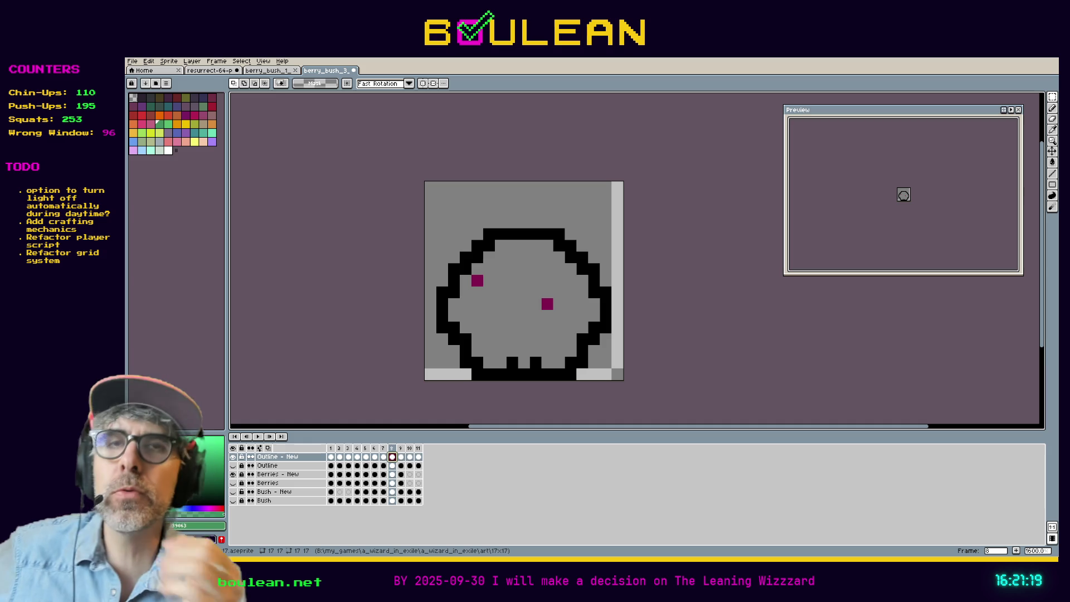
Clear frame 9's outline and paste the new outline onto frame 10
key(Left)
key(Right)
key(Right)
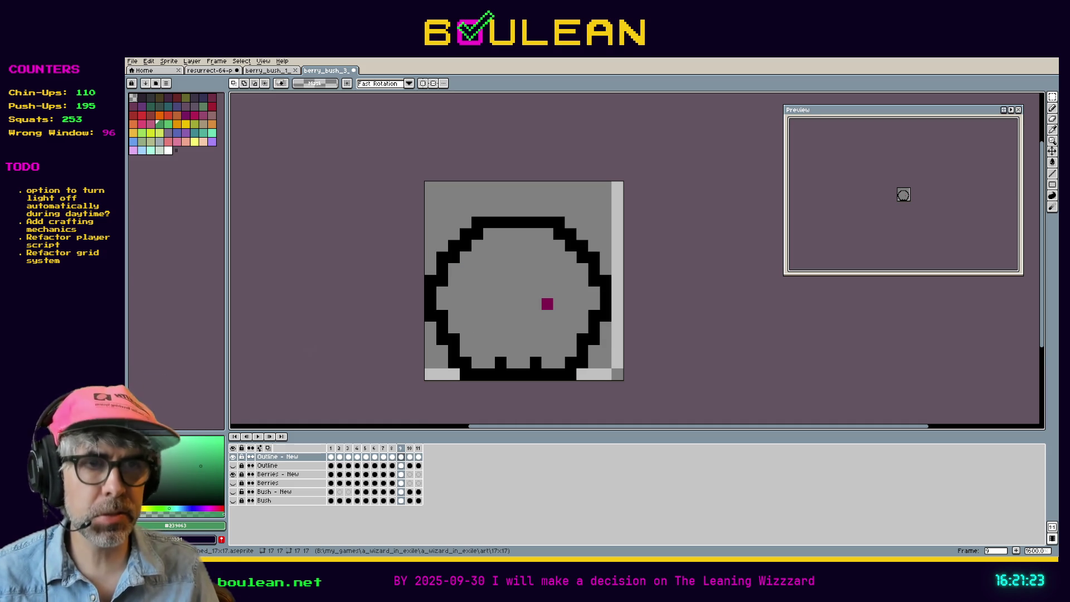
key(ctrl+a)
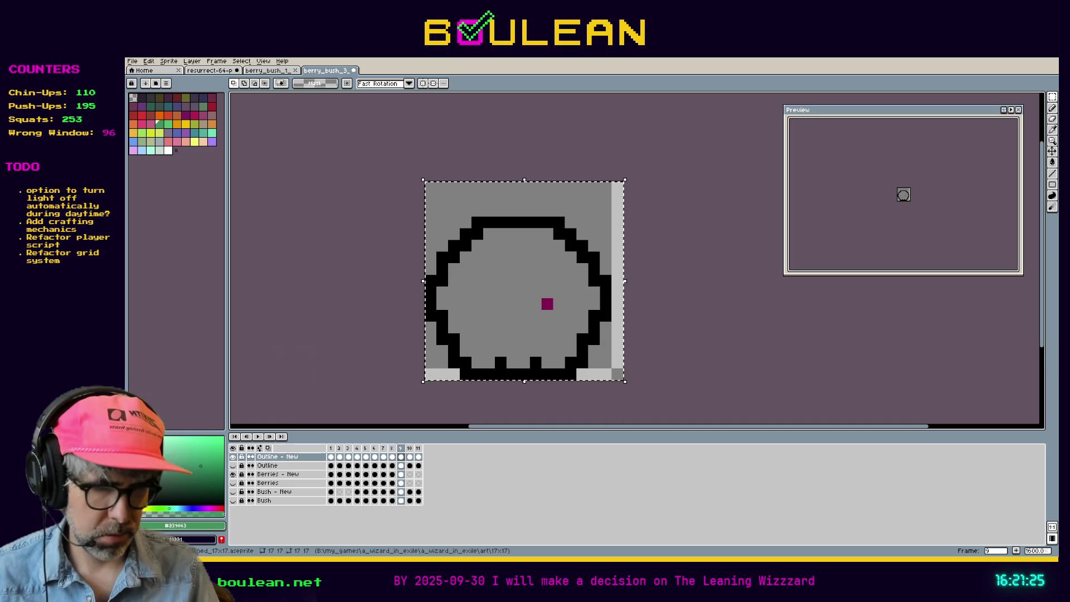
key(Delete)
key(Right)
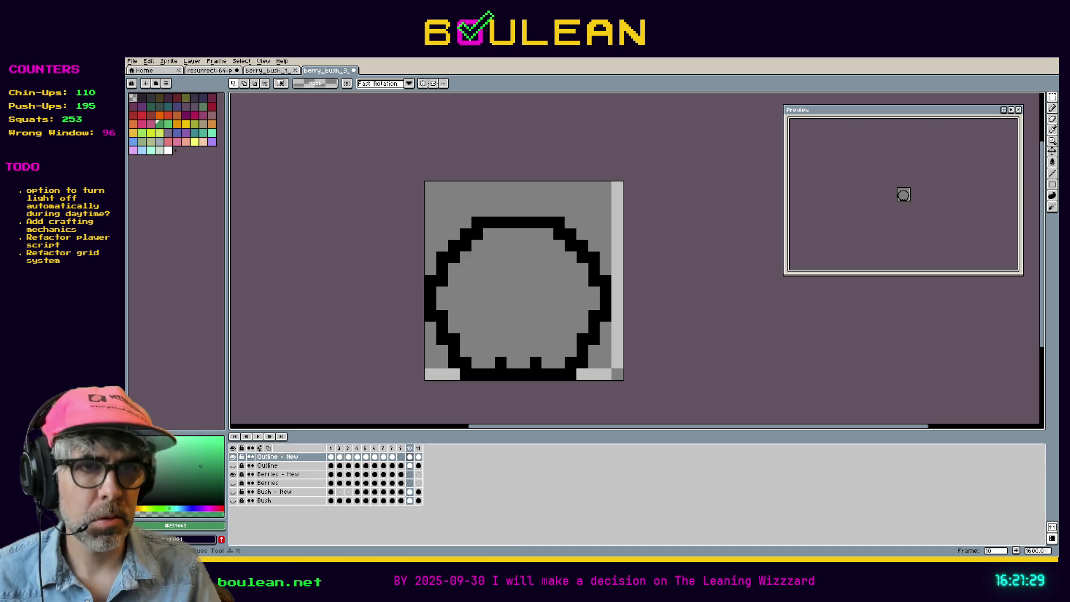
key(Left)
key(Left)
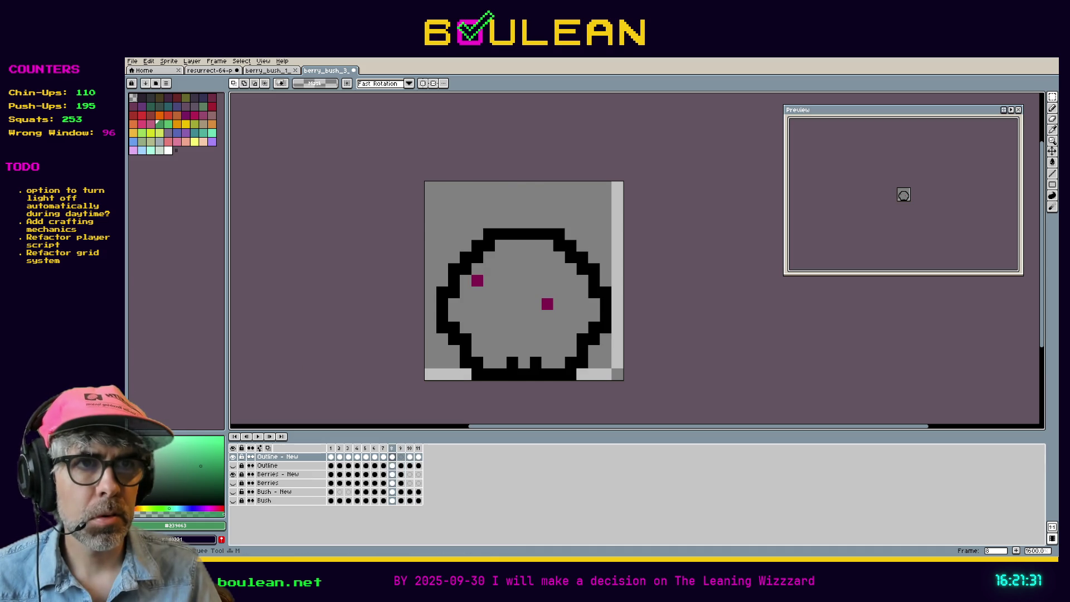
key(Right)
key(Right)
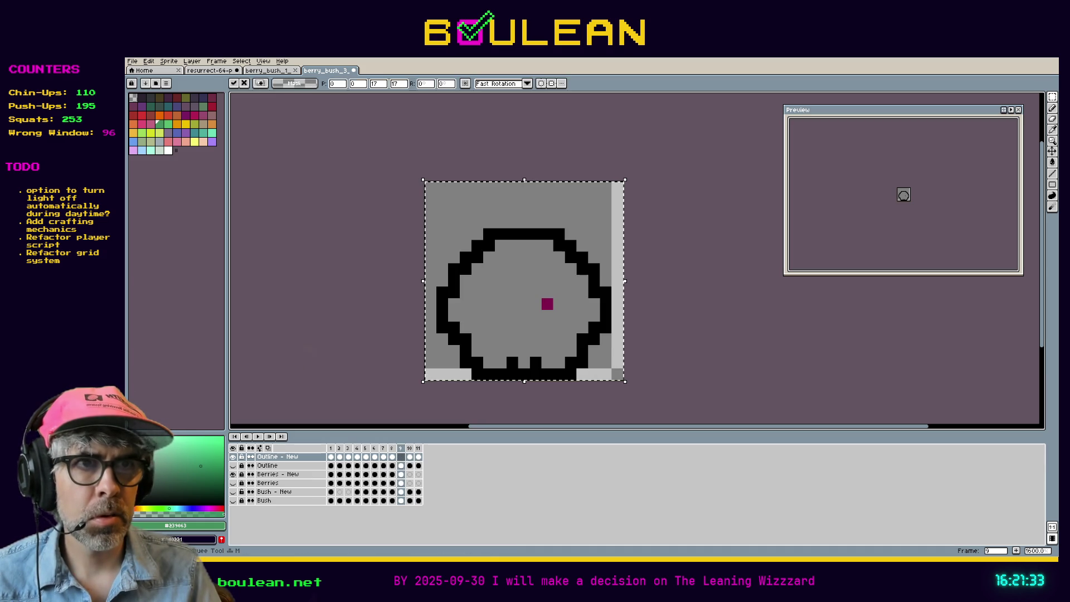
key(Delete)
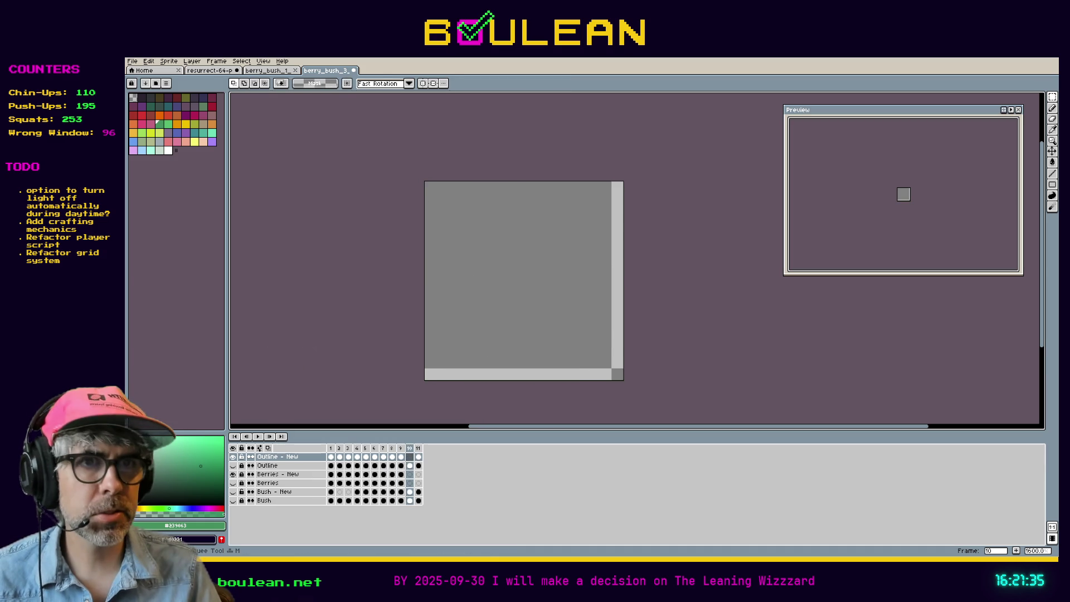
key(ctrl+v)
key(Right)
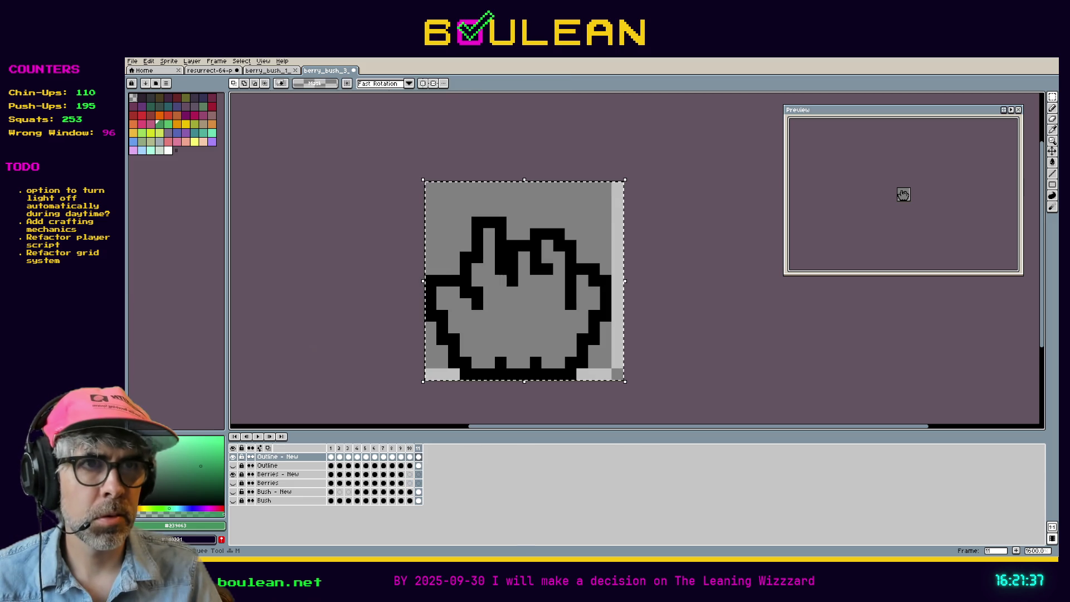
key(Left)
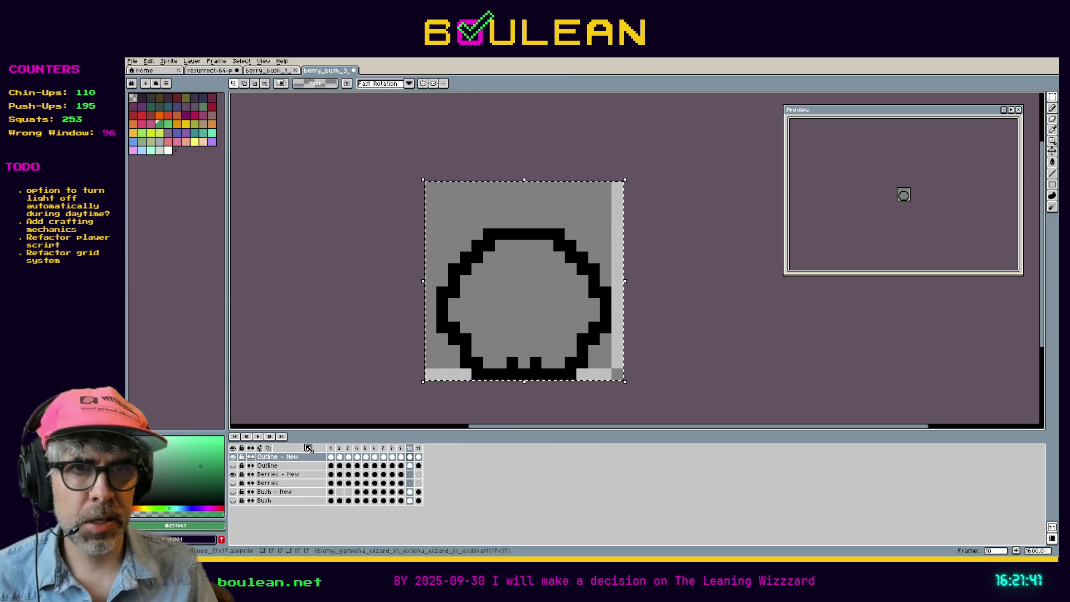
Deselect and show the Bush - New layer's green fill, checking frames 2 and 3
click(332, 492)
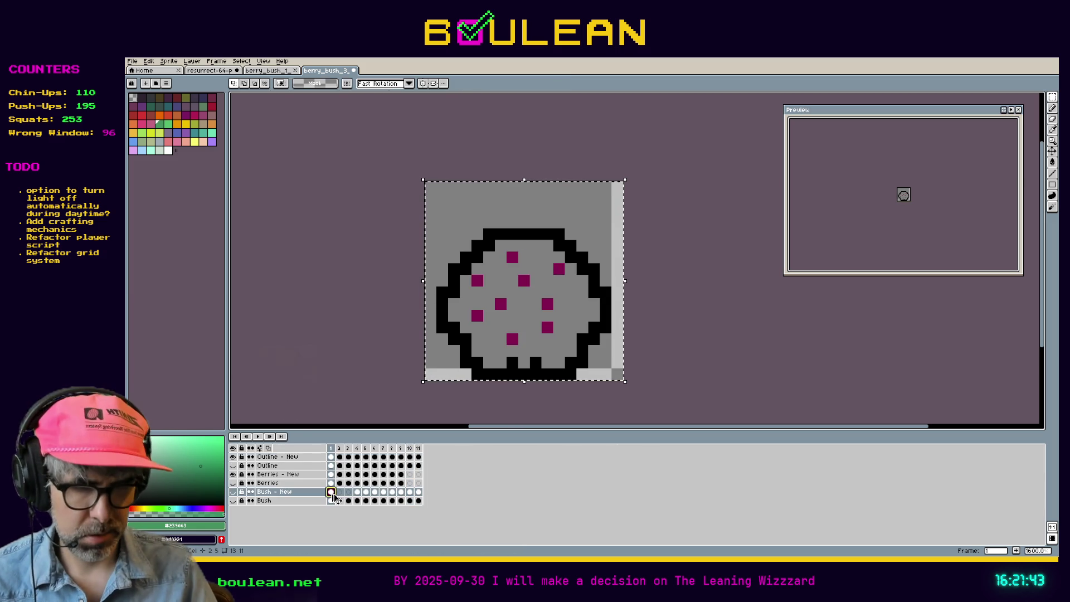
key(Right)
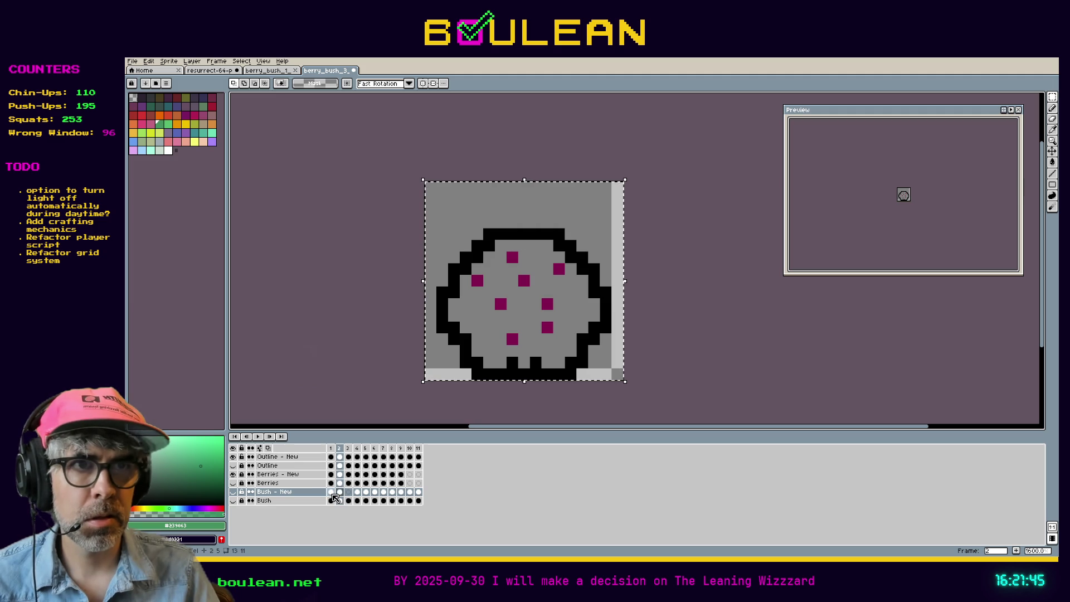
key(Right)
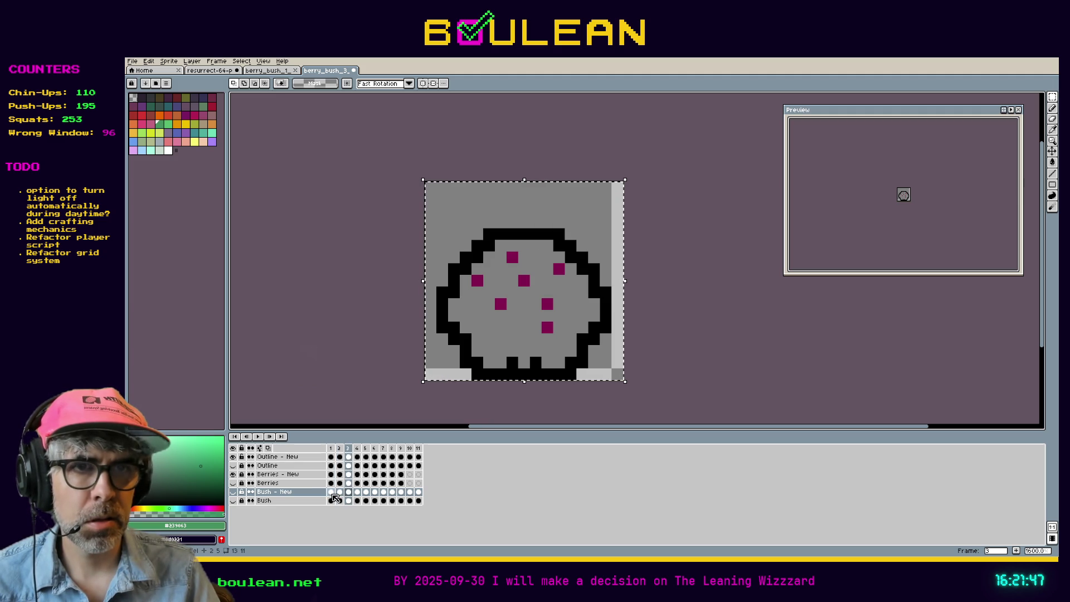
key(ctrl+d)
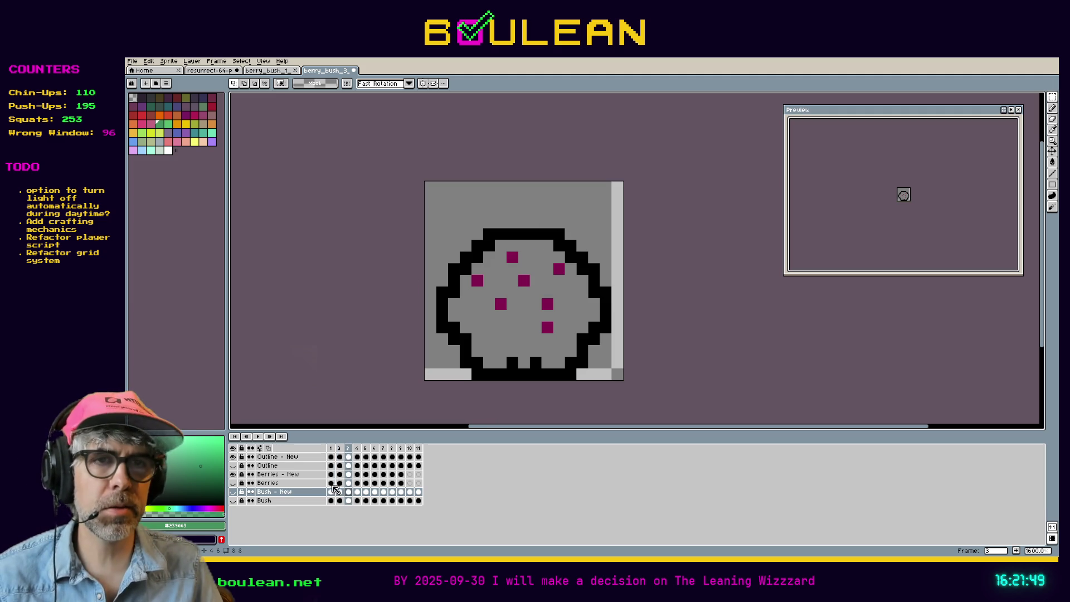
click(331, 456)
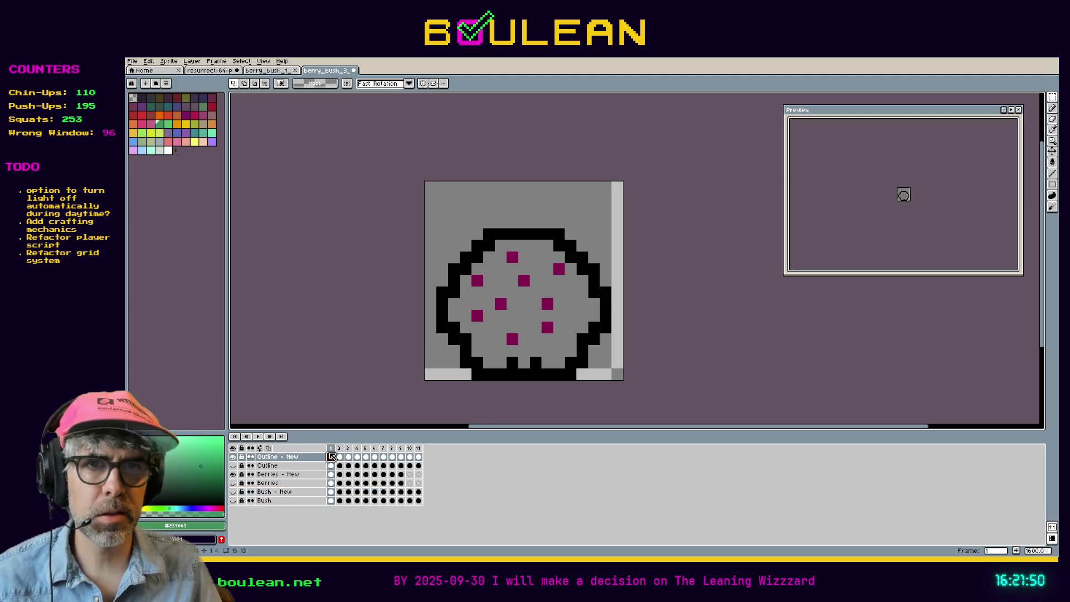
click(234, 492)
click(340, 449)
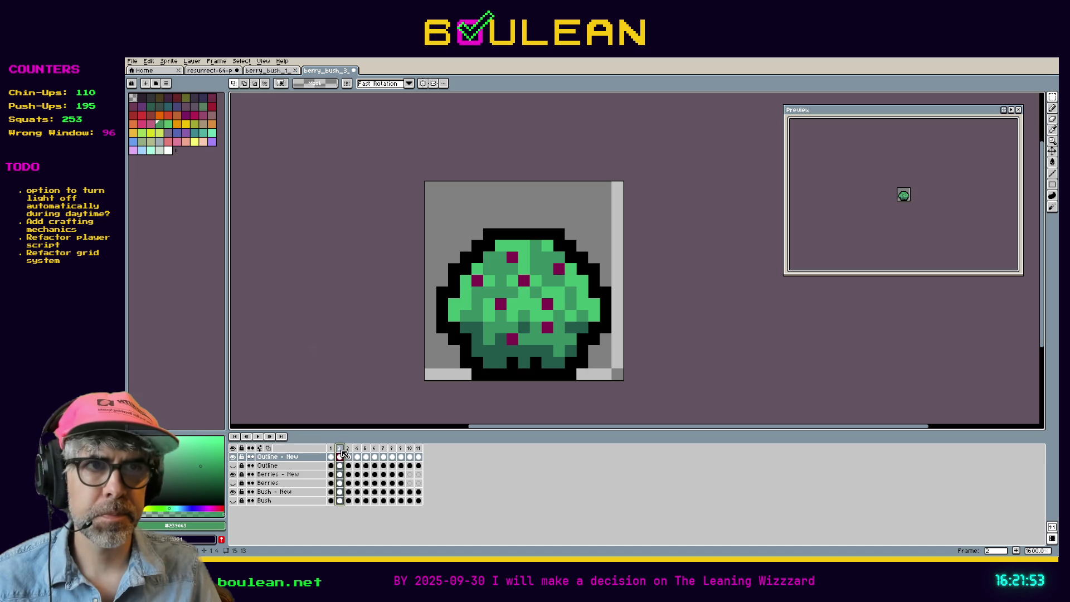
click(349, 449)
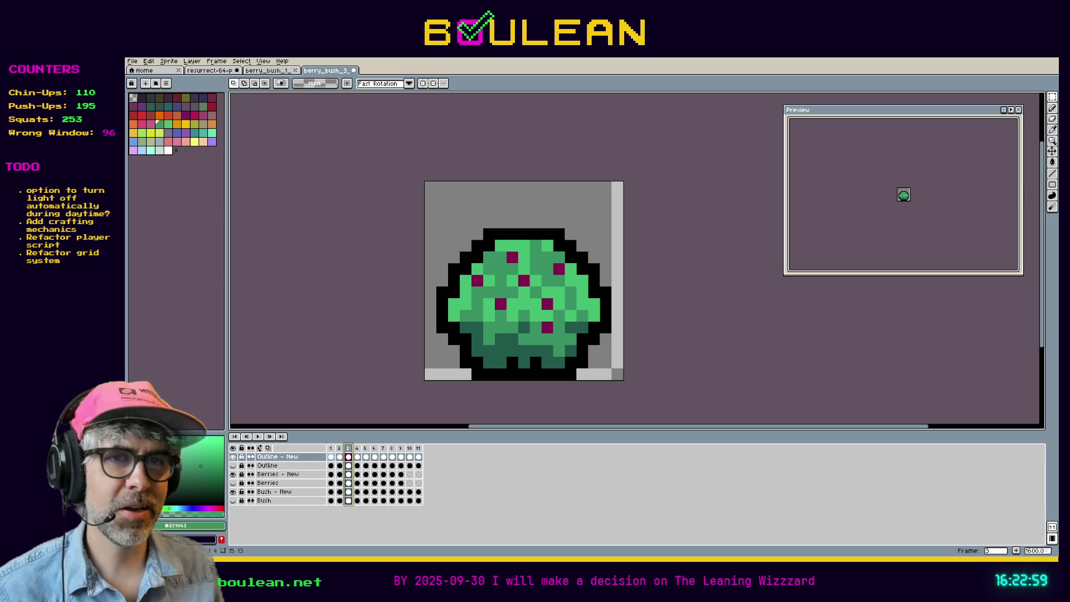
Play the bush animation from frame 1, then settle on frame 10
click(331, 456)
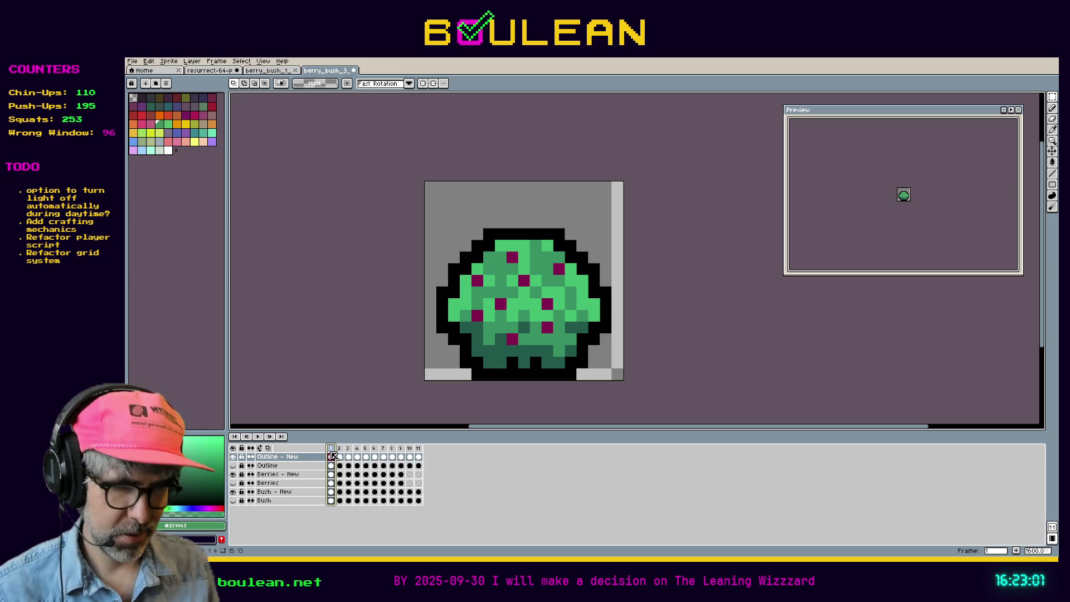
text(0)
key(Return)
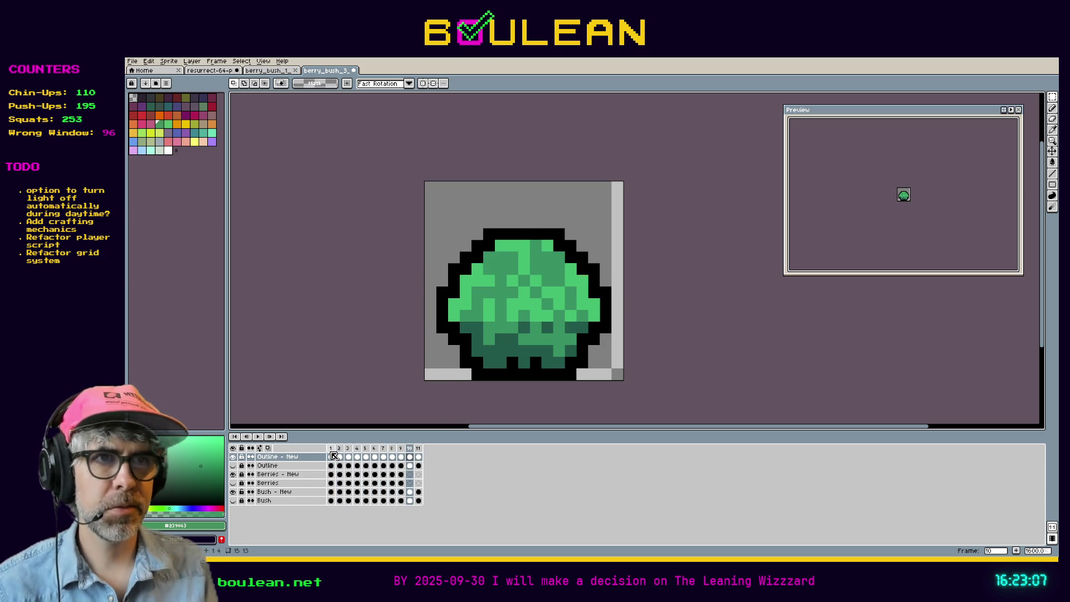
key(Right)
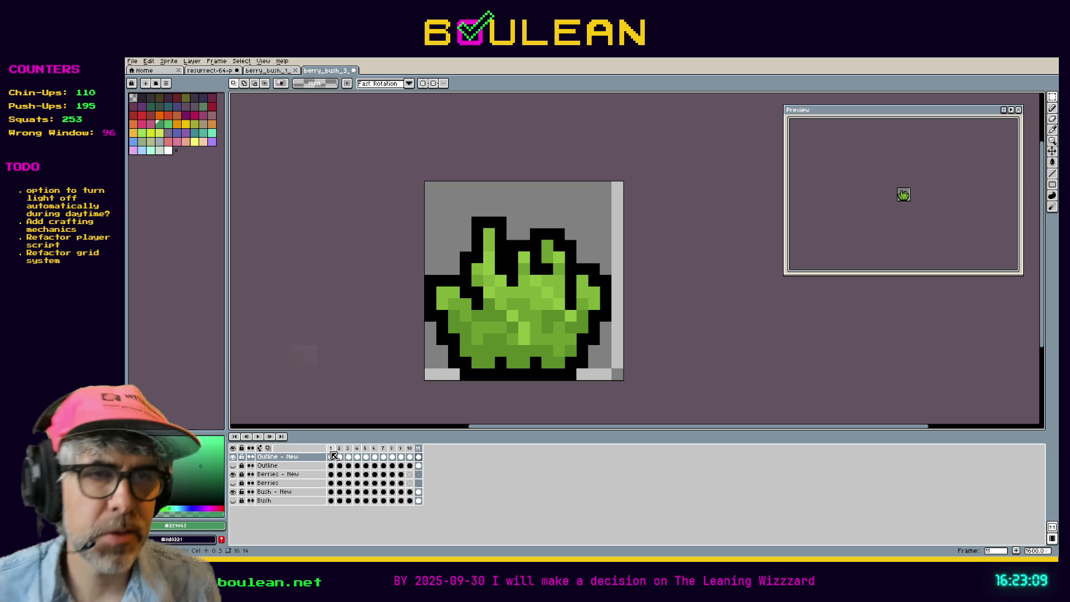
key(Left)
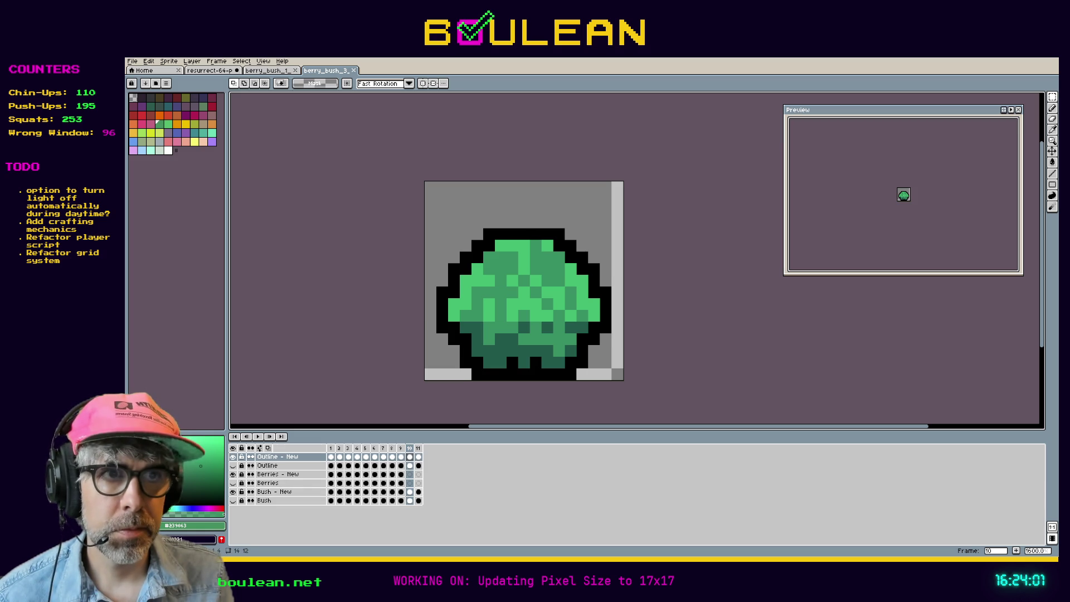
On frame 11 of Bush - New, nudge the bush's left columns one pixel right
click(419, 492)
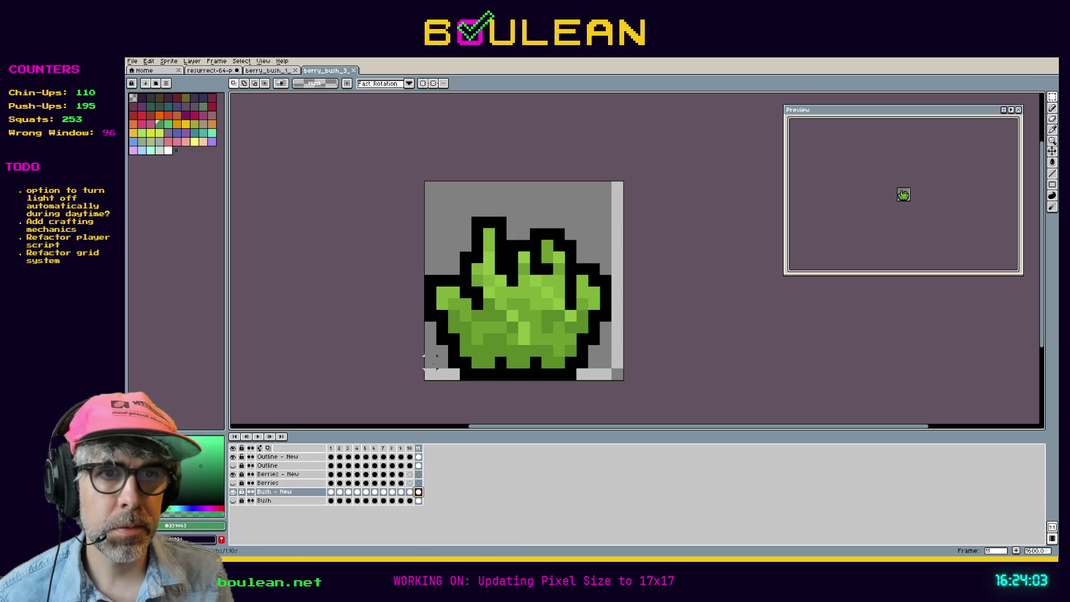
click(418, 457)
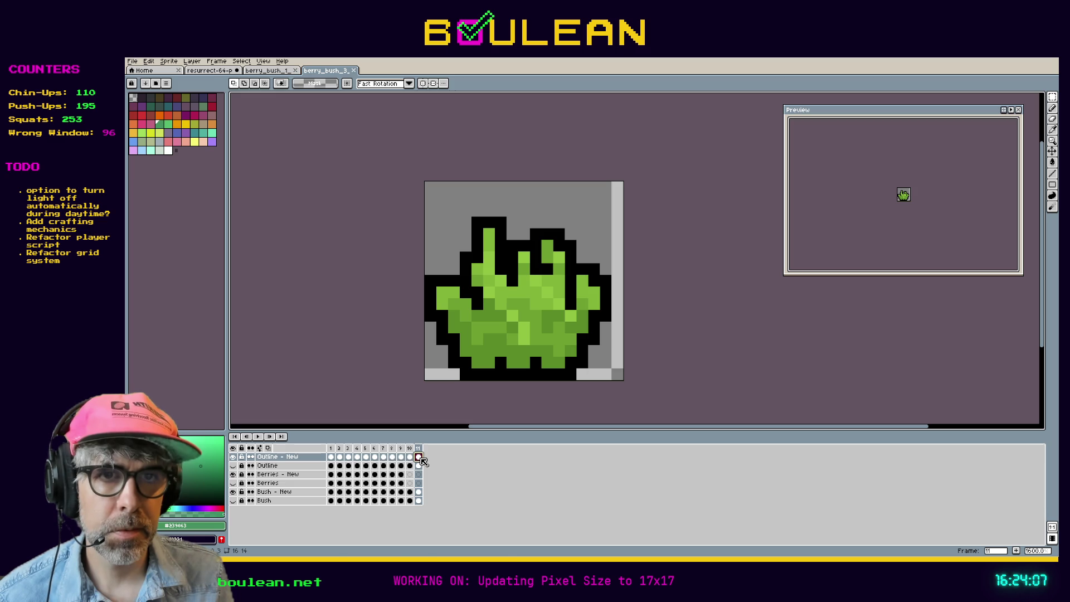
click(419, 492)
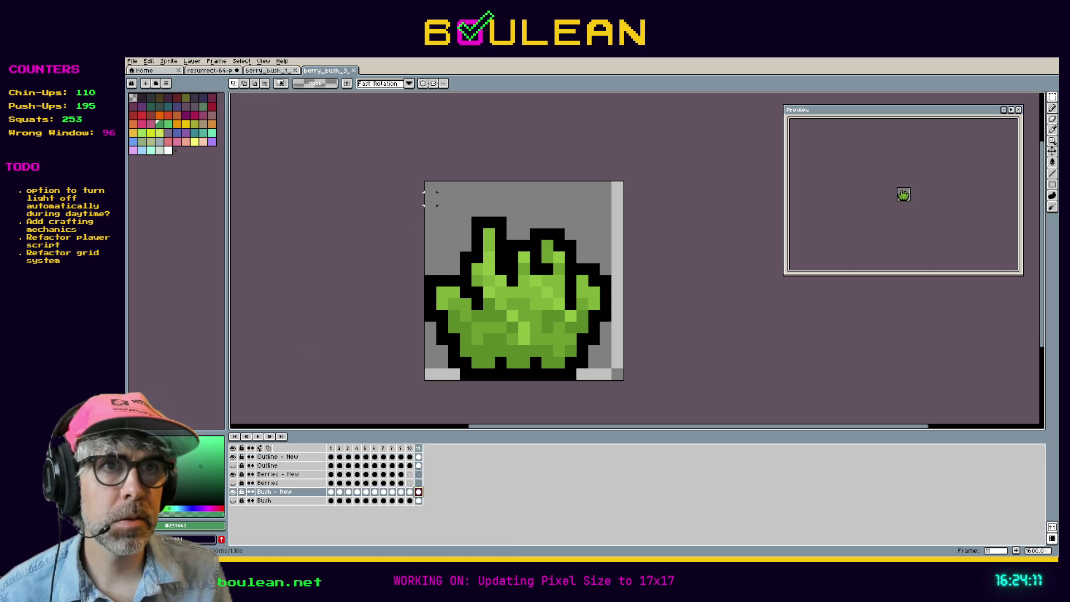
drag(430, 187, 507, 371)
key(Right)
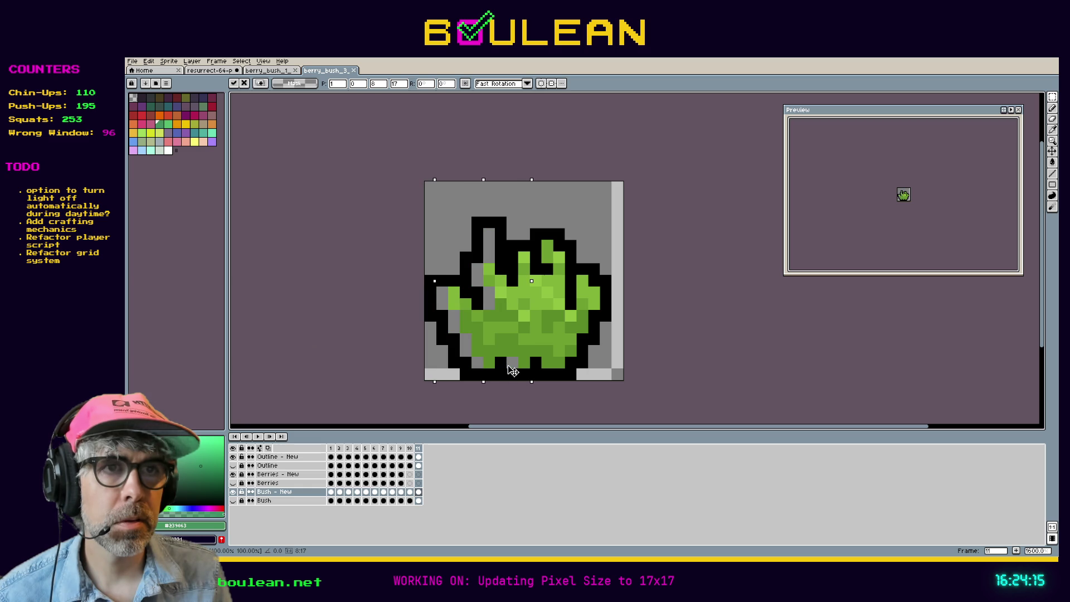
click(616, 292)
Try shifting the bush's upper rows down a pixel, undoing and cancelling the attempts
mouse_move(426, 184)
mouse_down()
mouse_move(557, 268)
mouse_move(622, 285)
mouse_up()
mouse_move(514, 258)
mouse_down()
mouse_move(514, 293)
mouse_move(513, 263)
mouse_move(524, 276)
mouse_up()
key(Return)
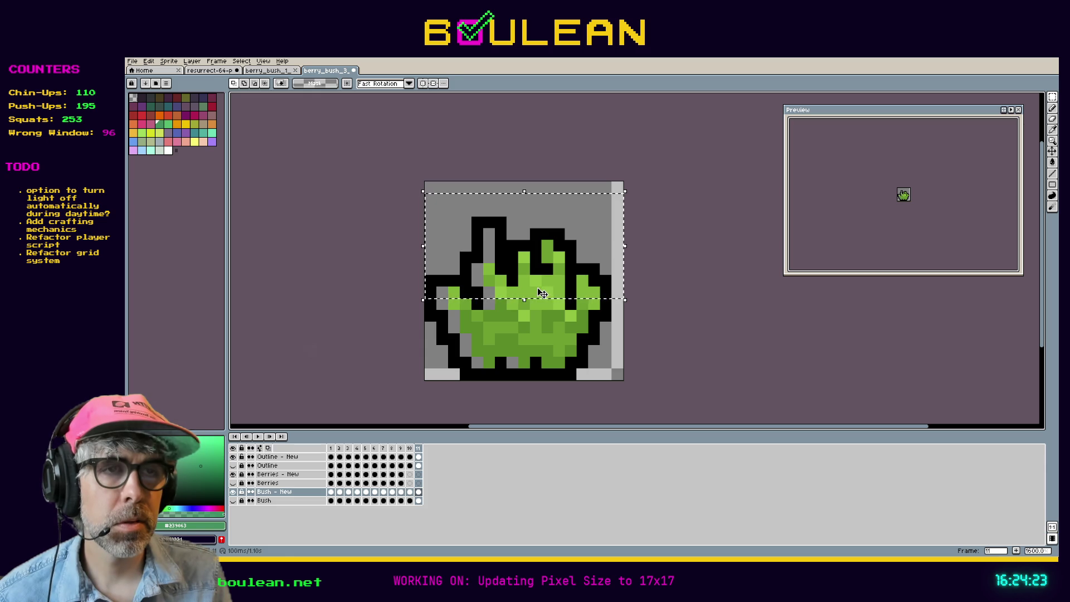
click(543, 293)
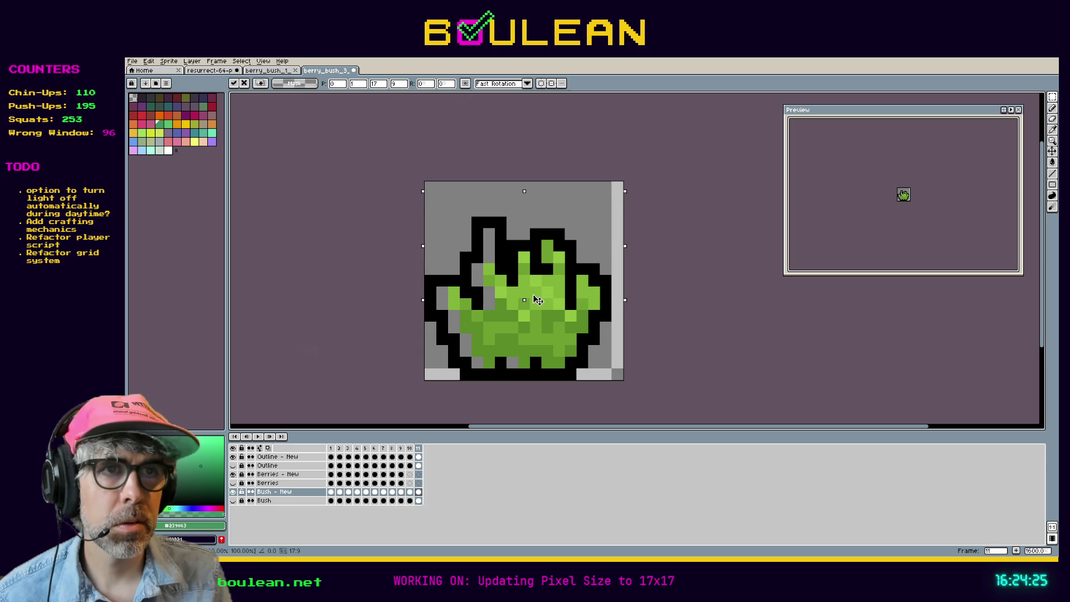
drag(536, 301, 535, 305)
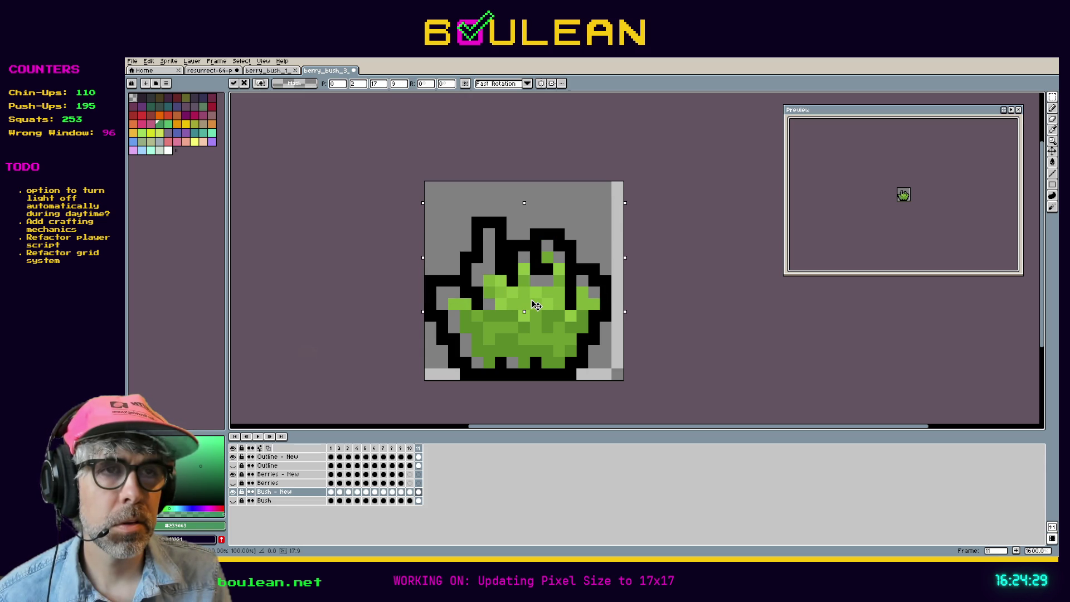
key(ctrl+z)
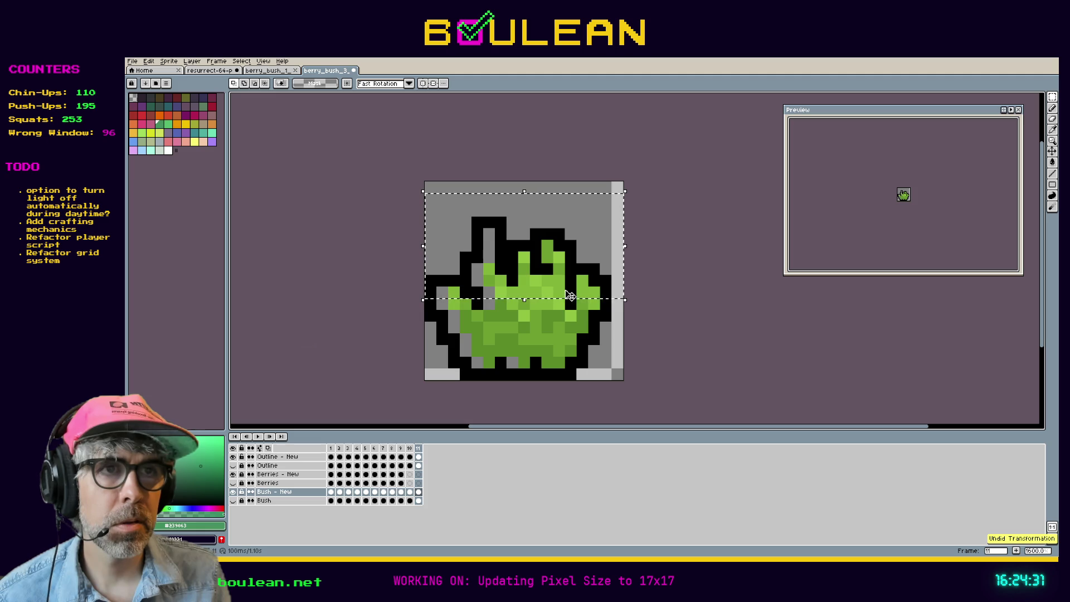
key(ctrl+d)
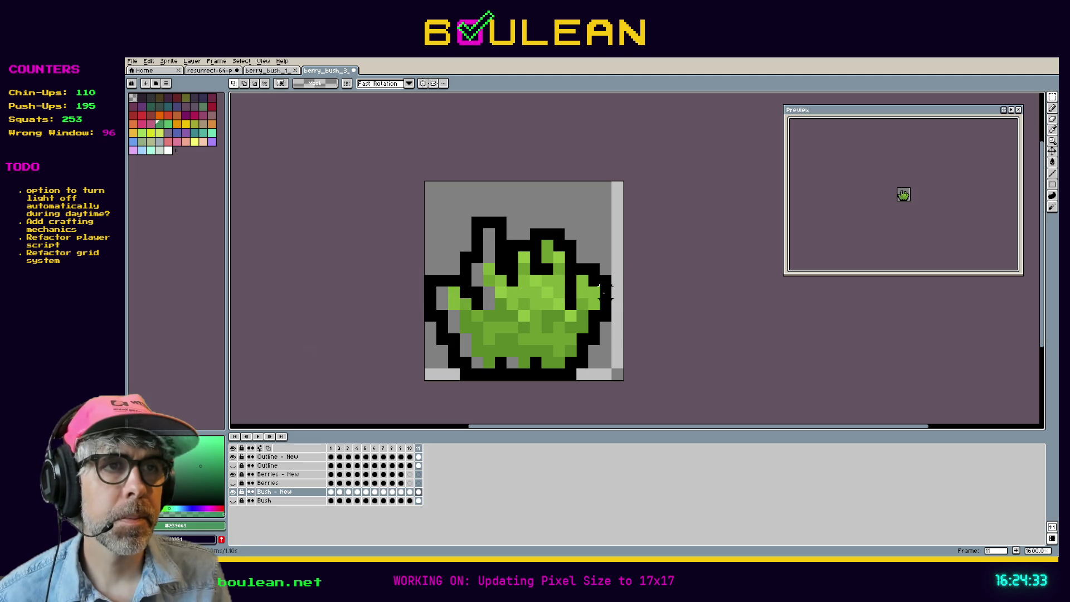
mouse_move(603, 291)
mouse_down()
mouse_move(434, 262)
mouse_move(422, 240)
mouse_up()
drag(498, 286, 497, 294)
key(Escape)
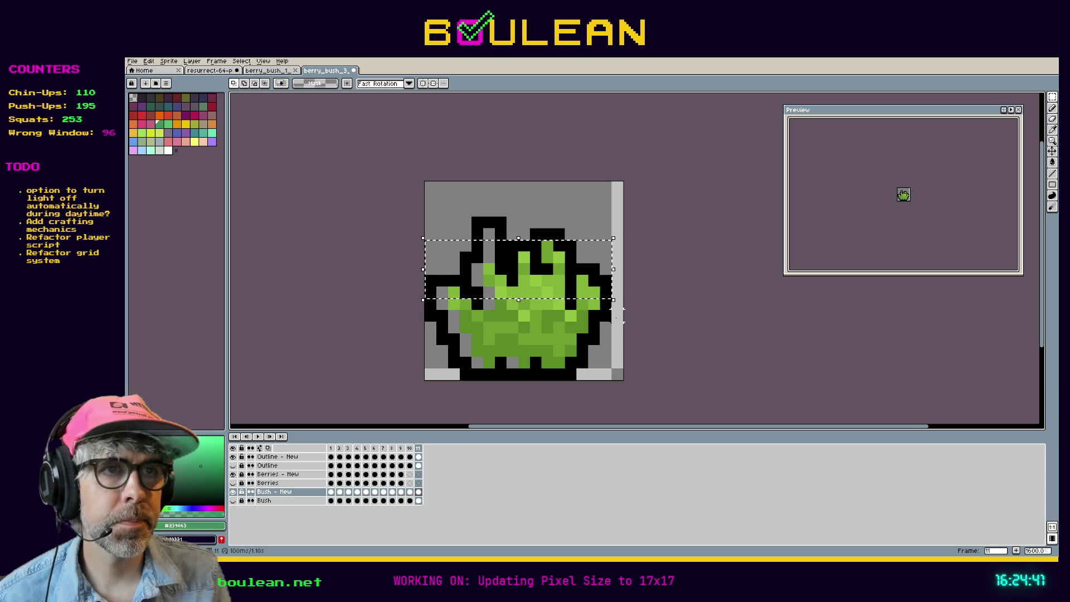
key(ctrl+d)
Move the upper half of the bush down one pixel
mouse_move(619, 318)
mouse_down()
mouse_move(424, 268)
mouse_move(424, 217)
mouse_up()
drag(533, 302, 535, 318)
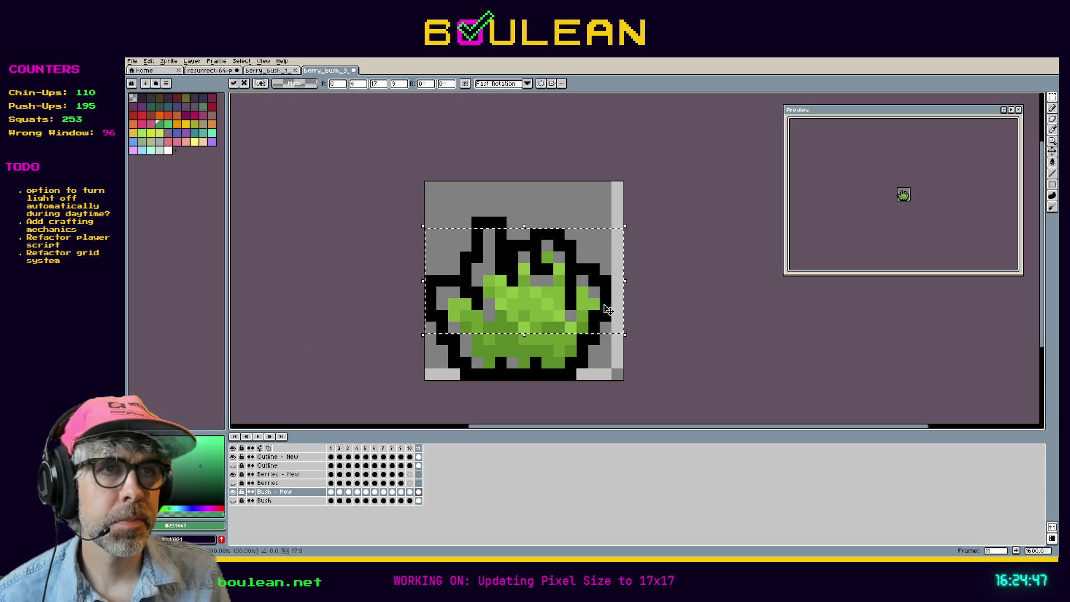
click(275, 457)
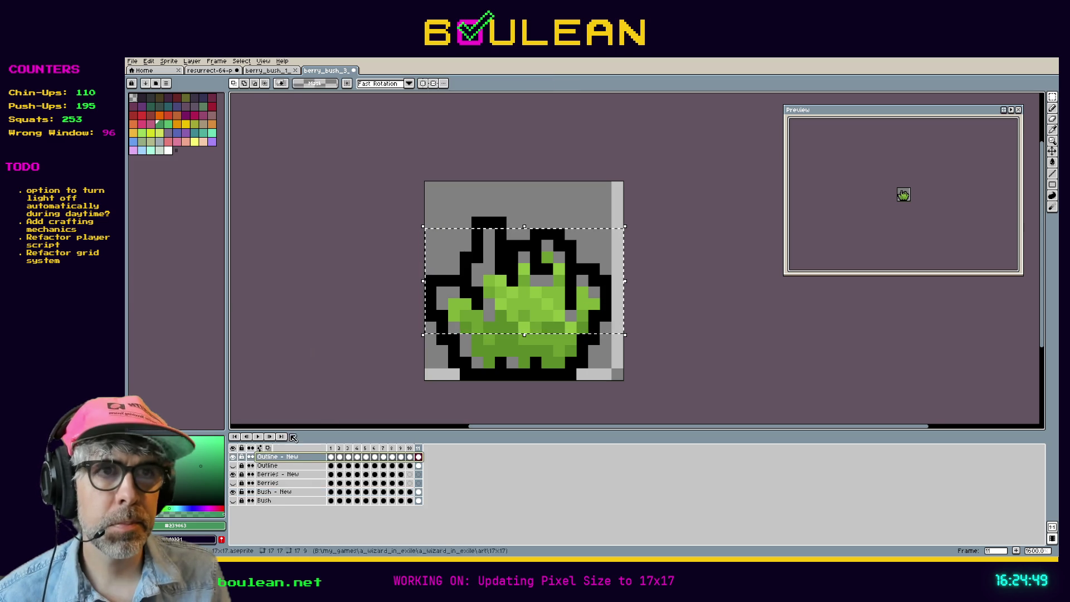
key(ctrl+d)
Move the whole outline down one pixel and shift its left part right
key(ctrl+a)
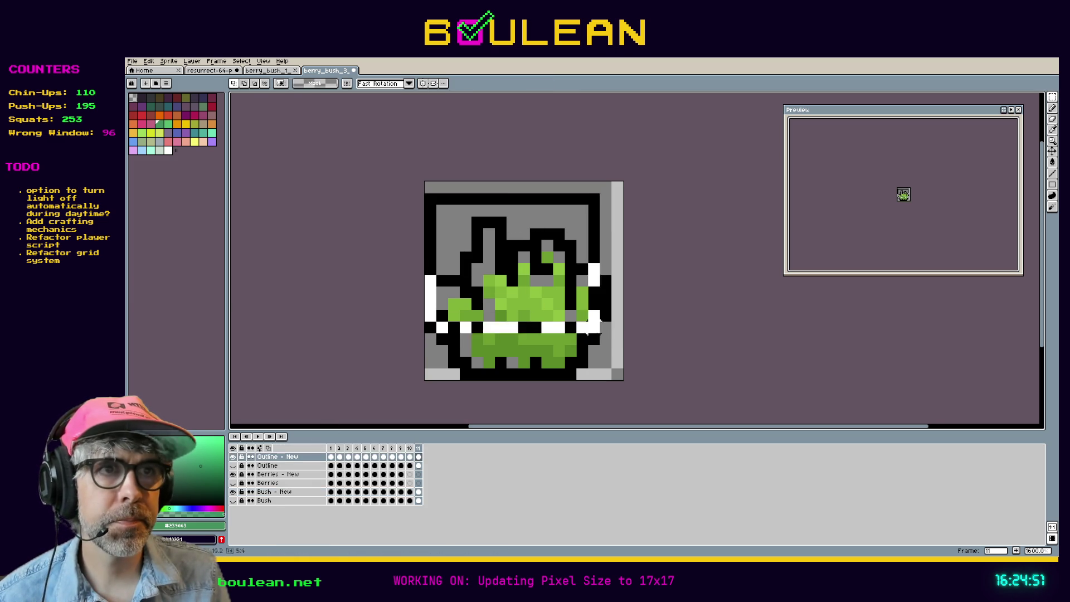
drag(556, 320, 560, 332)
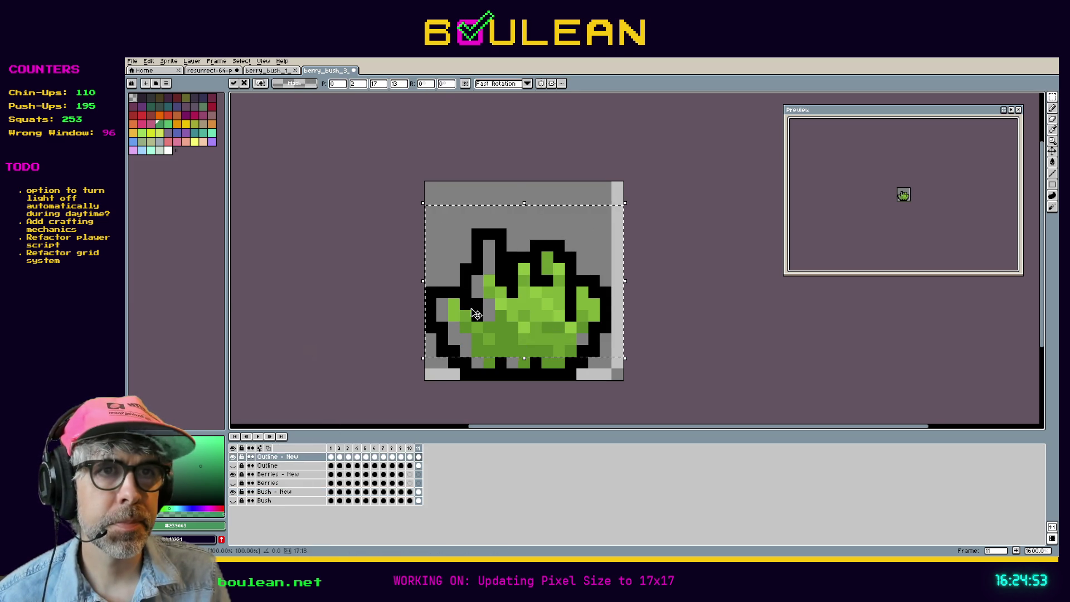
key(ctrl+d)
mouse_move(423, 226)
mouse_down()
mouse_move(496, 381)
mouse_move(469, 359)
mouse_up()
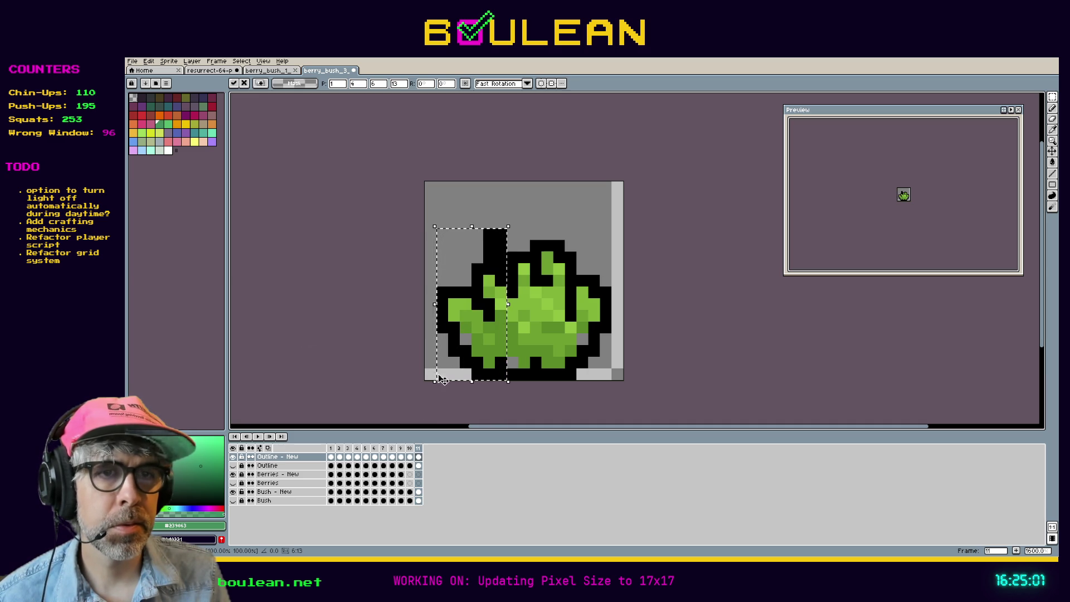
Commit the move, sample black and erase the stray outline pixels under the top block
key(ctrl+d)
click(419, 458)
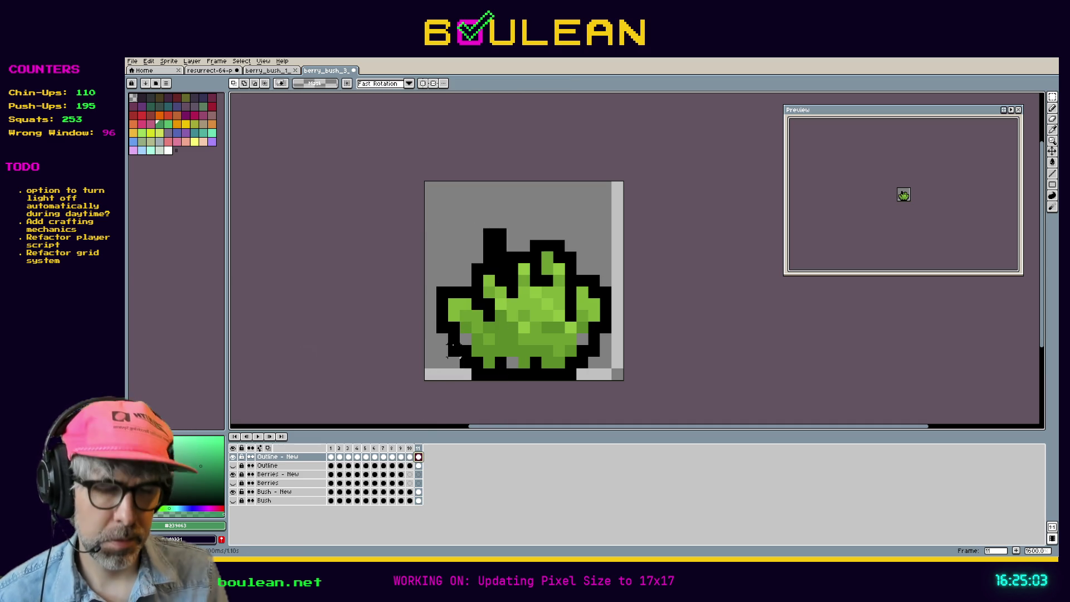
key(i)
click(468, 346)
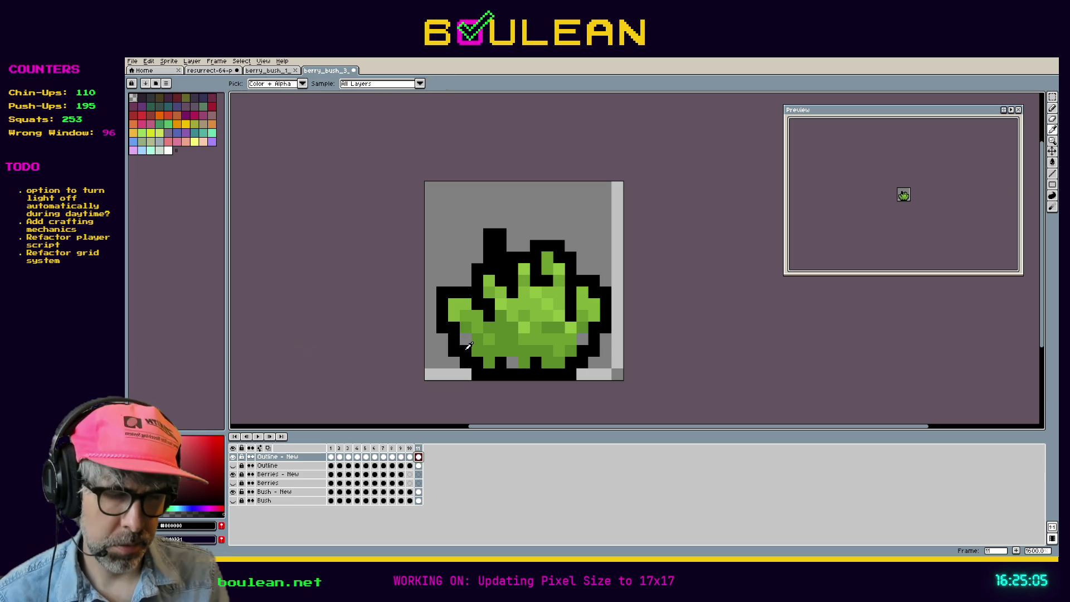
key(b)
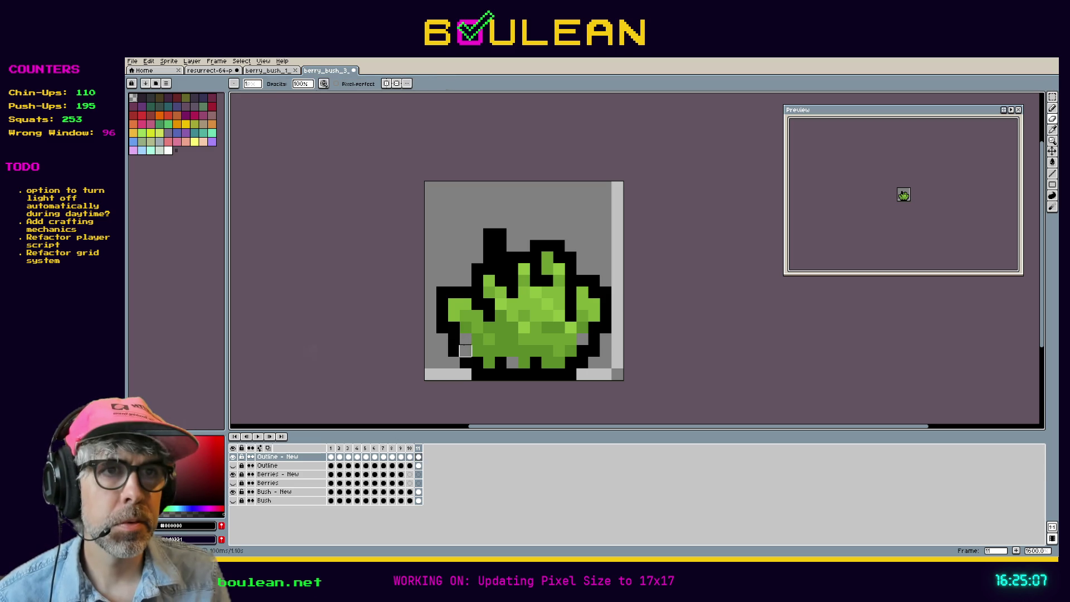
key(e)
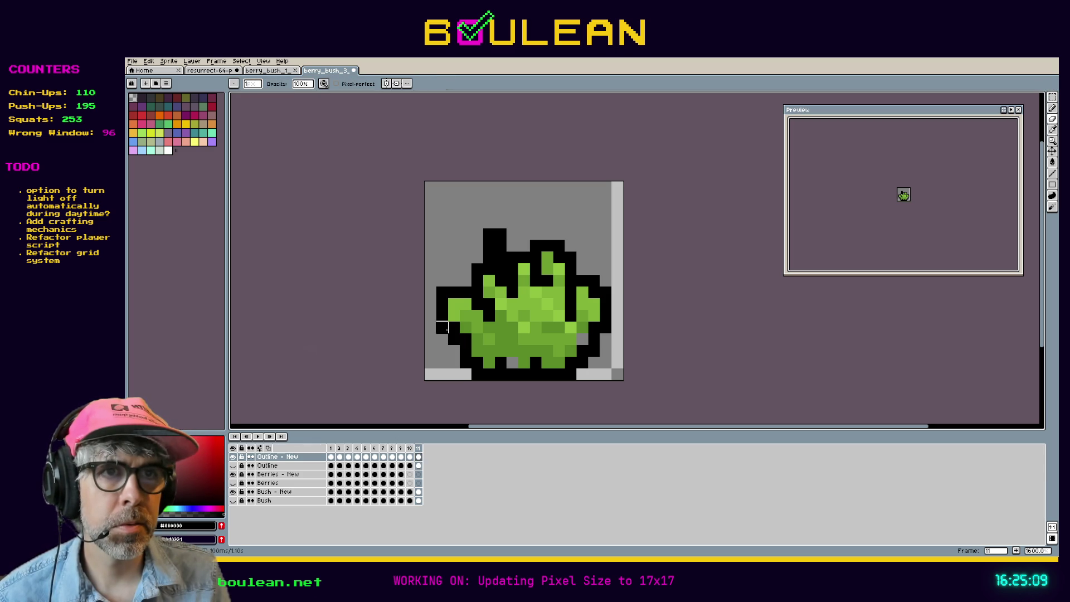
mouse_move(489, 257)
mouse_down()
mouse_move(500, 257)
mouse_move(500, 234)
mouse_move(489, 234)
mouse_up()
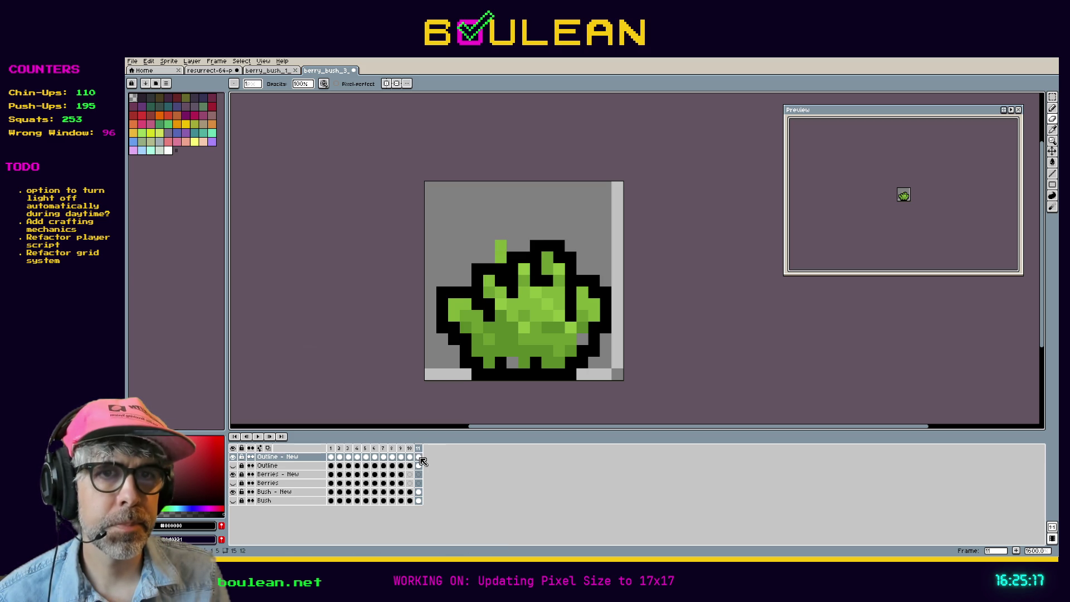
Finish cleaning the Outline - New frame 11 cel with the Eraser and save the sprite
click(419, 491)
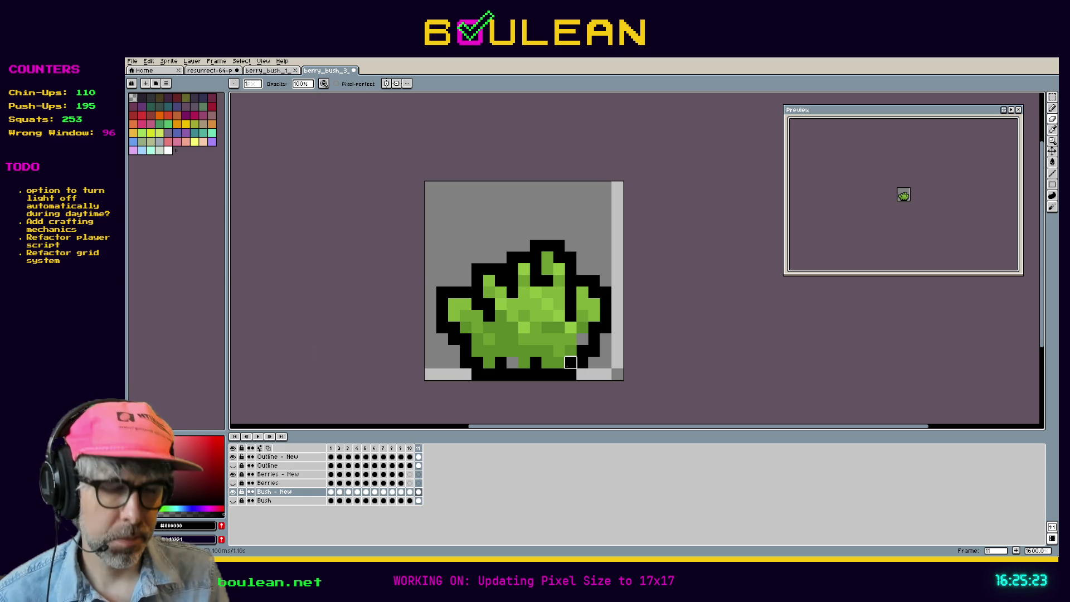
click(419, 456)
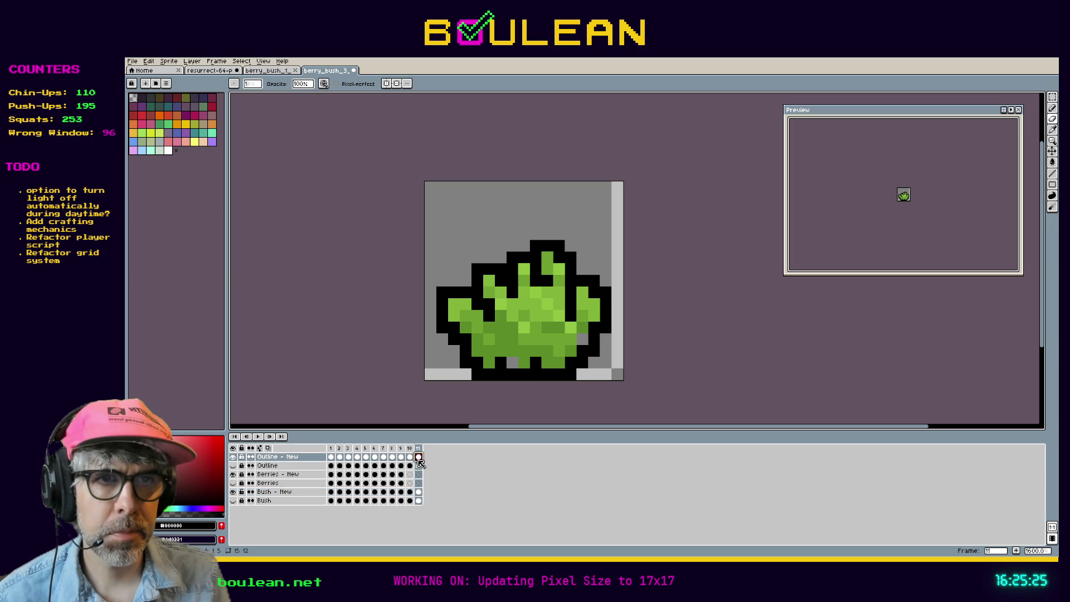
key(i)
key(b)
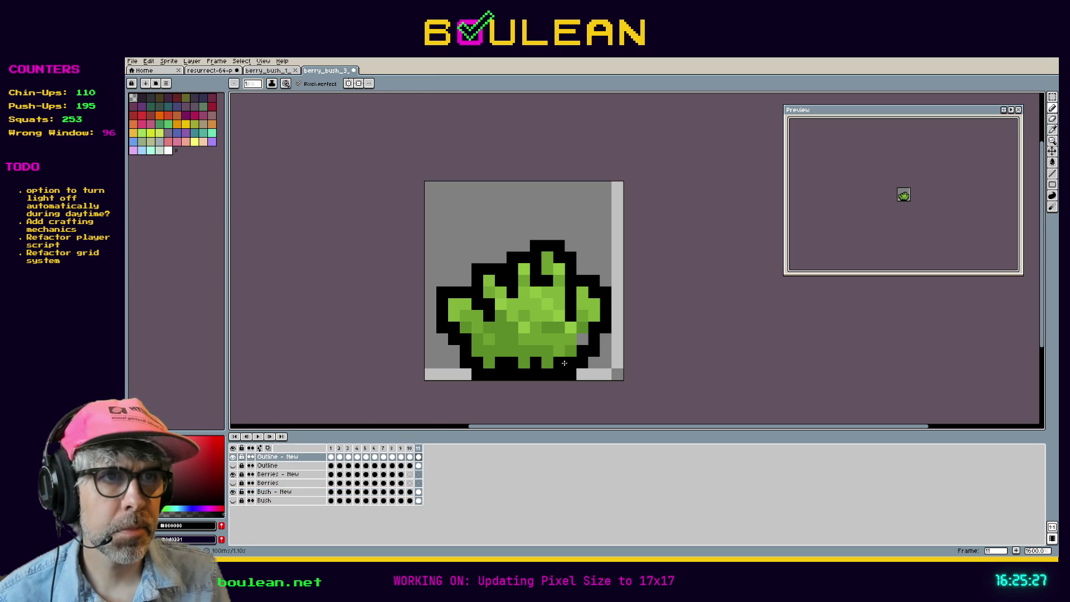
key(e)
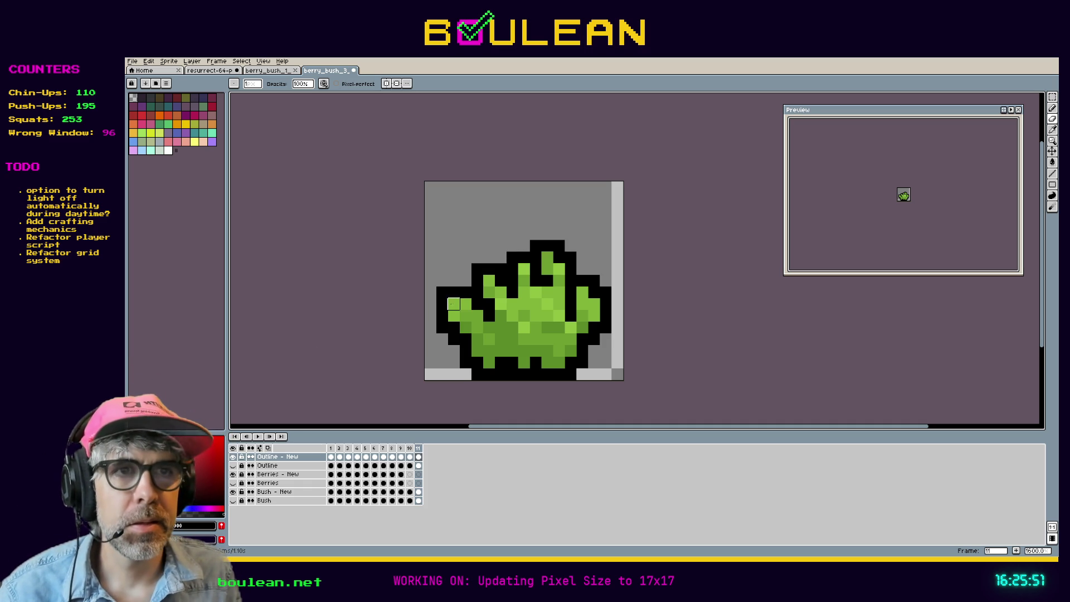
click(418, 457)
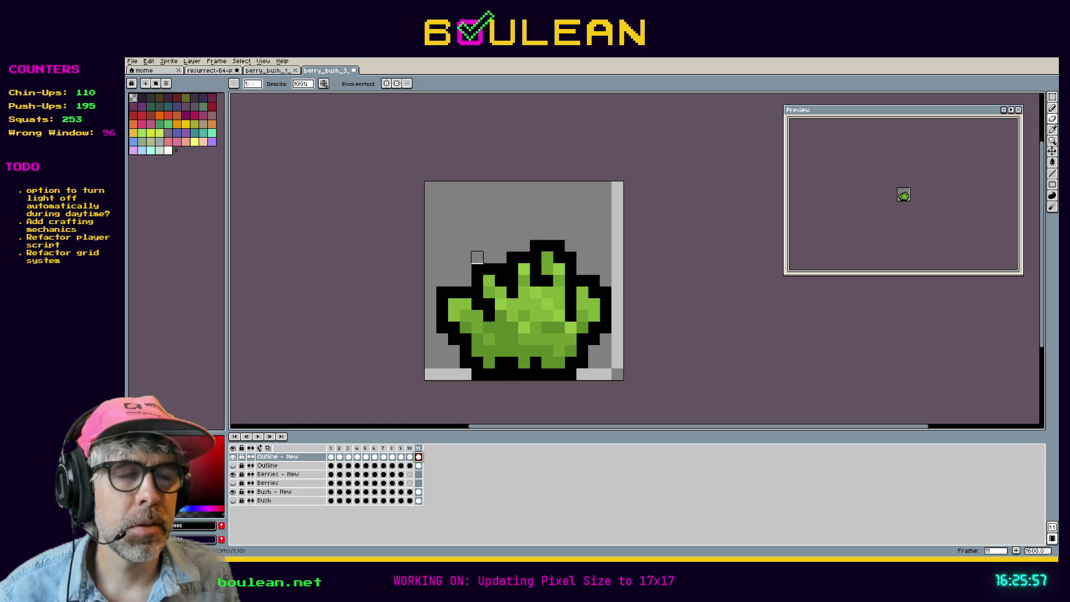
key(ctrl+s)
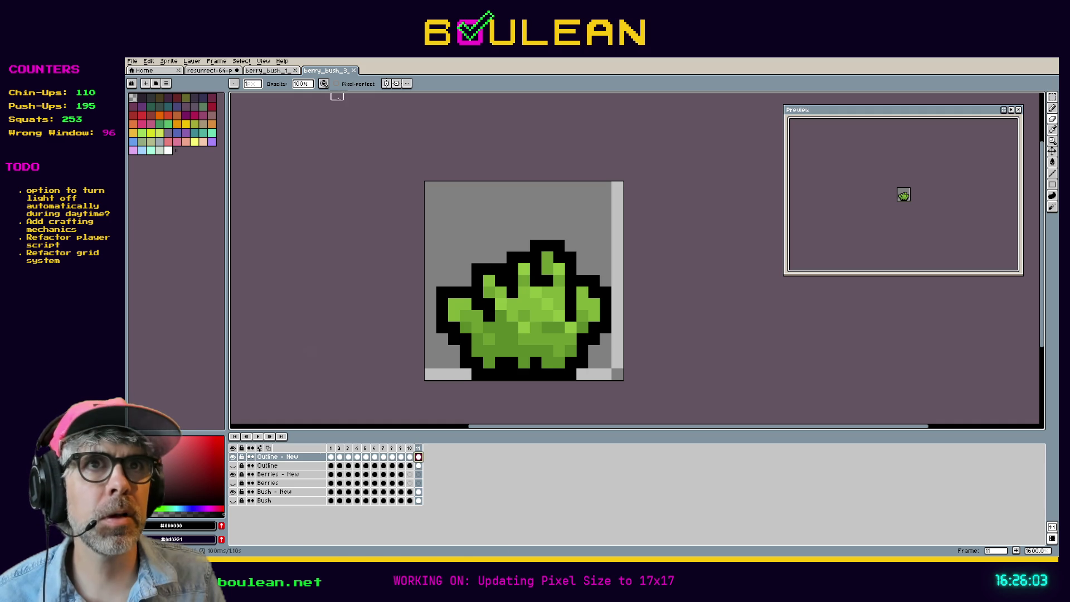
Sample a light yellow-green from Resurrect 64 and non-contiguously fill one bush green shade with it
click(284, 70)
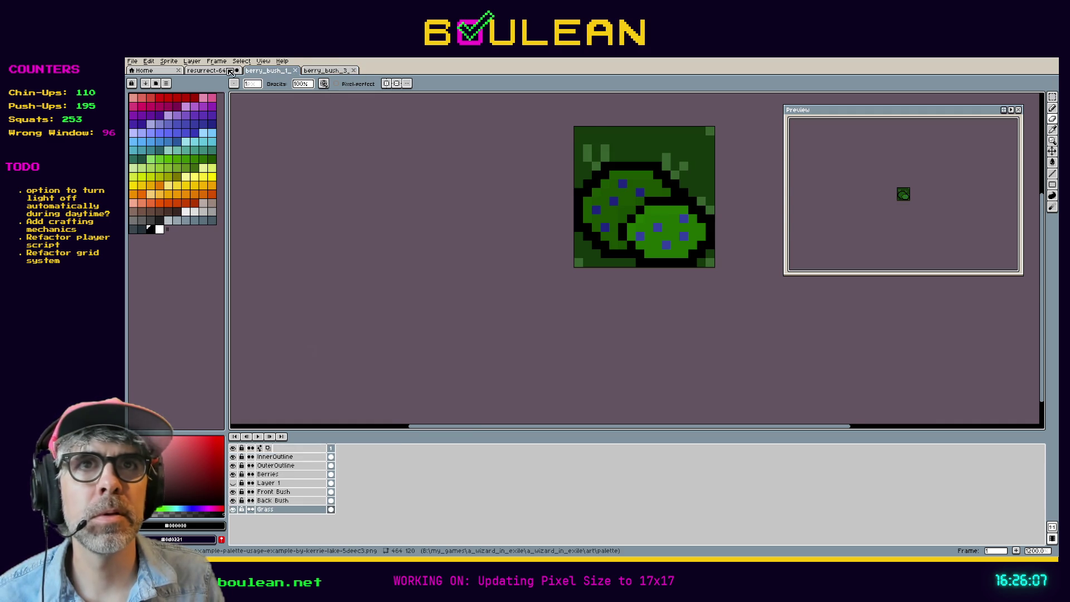
key(ctrl+shift+Tab)
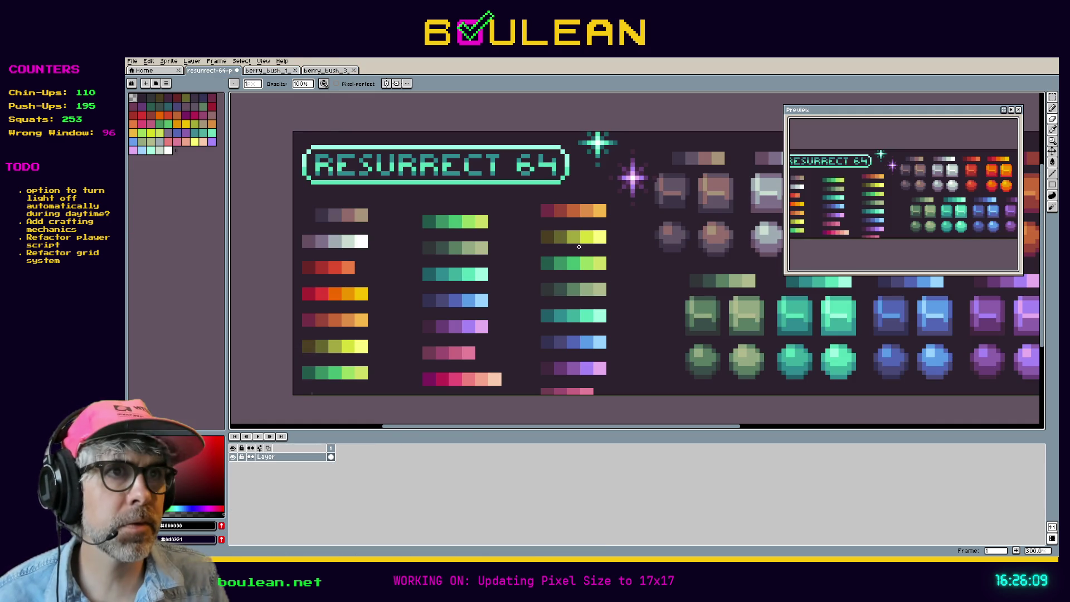
key(i)
click(602, 260)
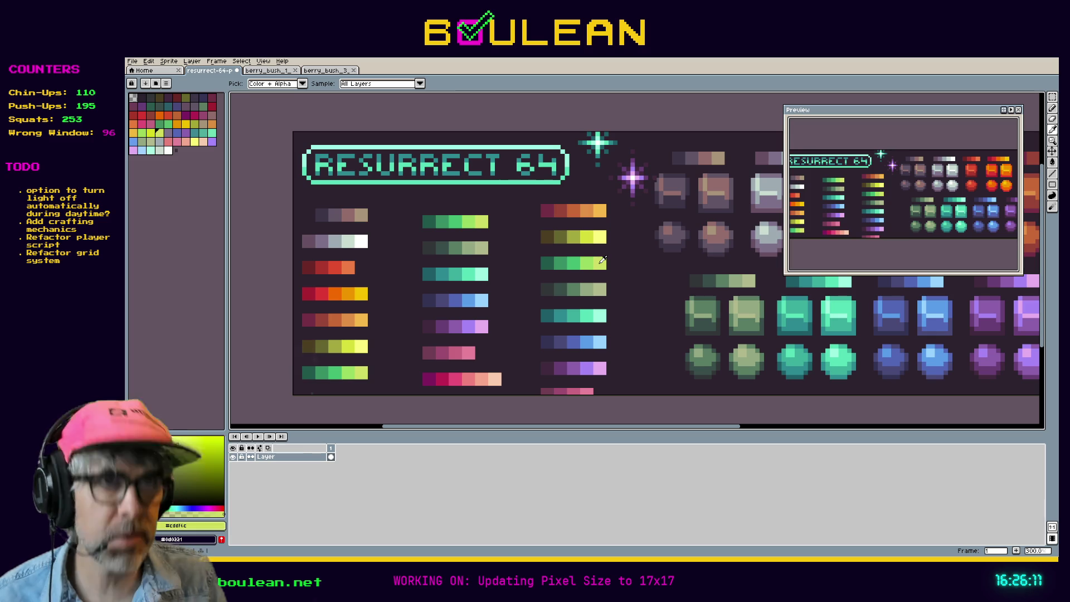
click(326, 70)
key(g)
click(525, 326)
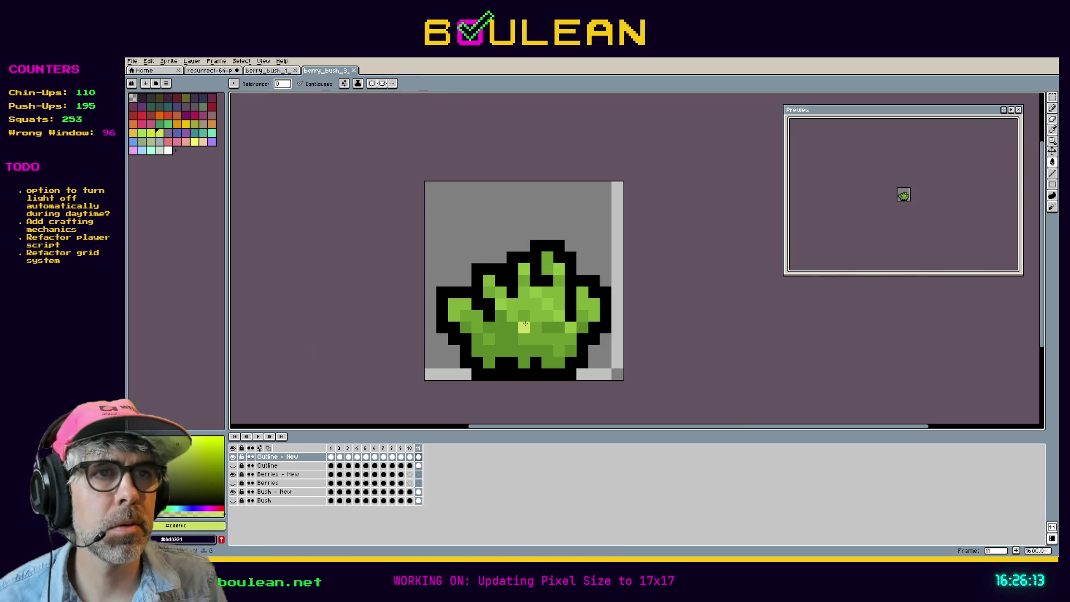
key(ctrl+z)
click(310, 85)
click(525, 327)
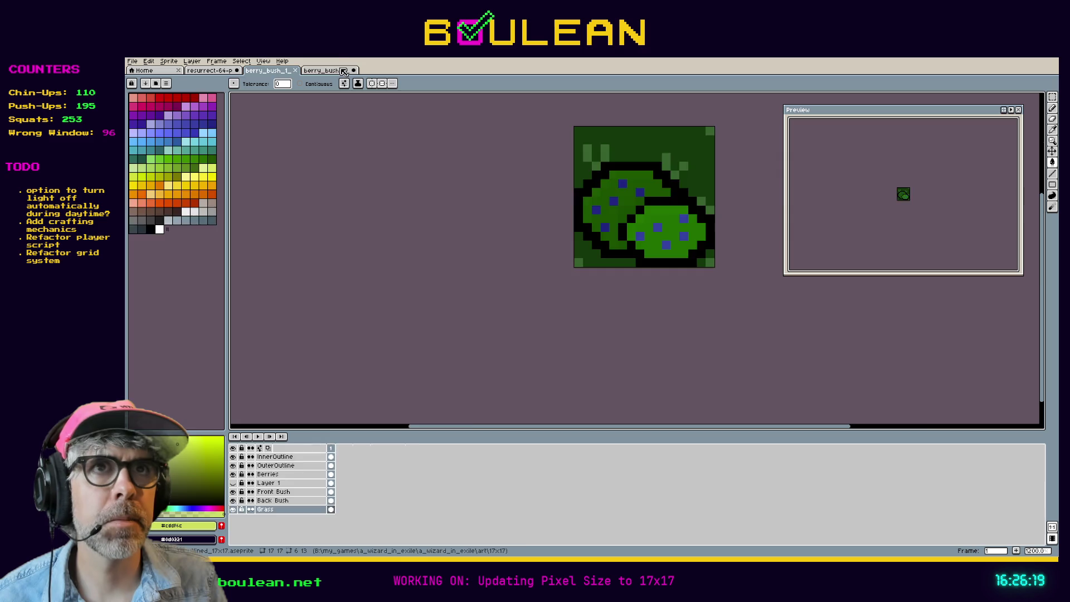
Sample another light green from the Resurrect 64 palette image for the bush
click(224, 72)
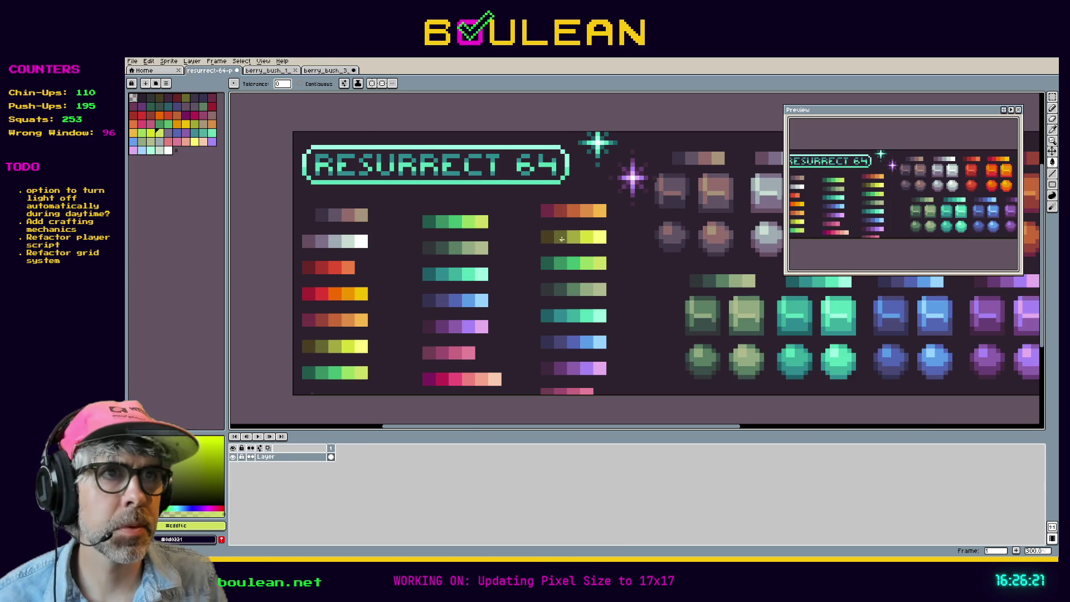
key(i)
click(585, 261)
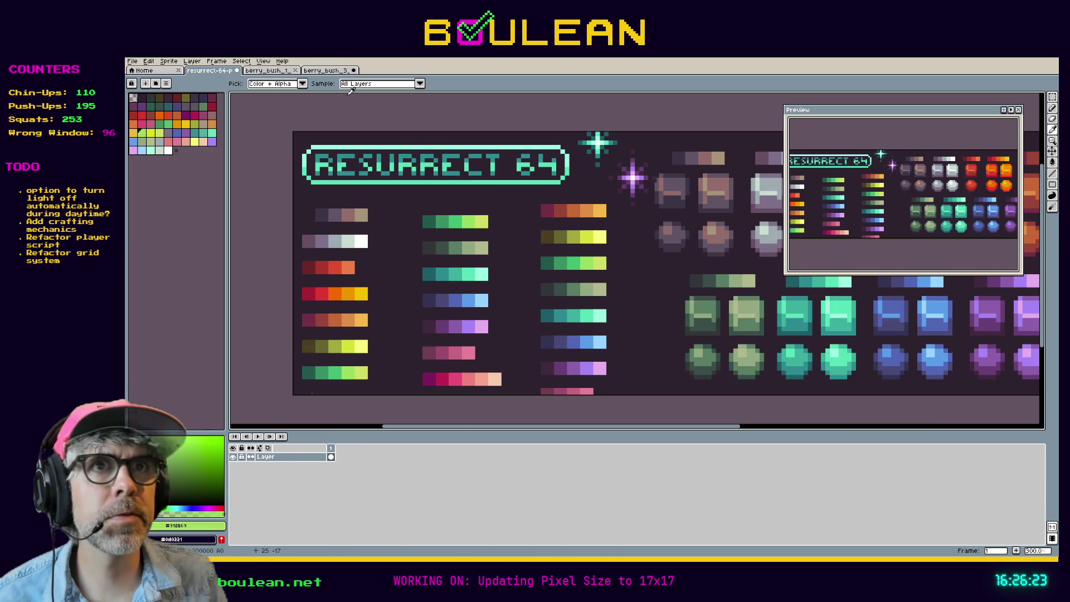
click(322, 74)
Fill the bush's light-green areas, then its lower area with Resurrect 64 teal-green
key(g)
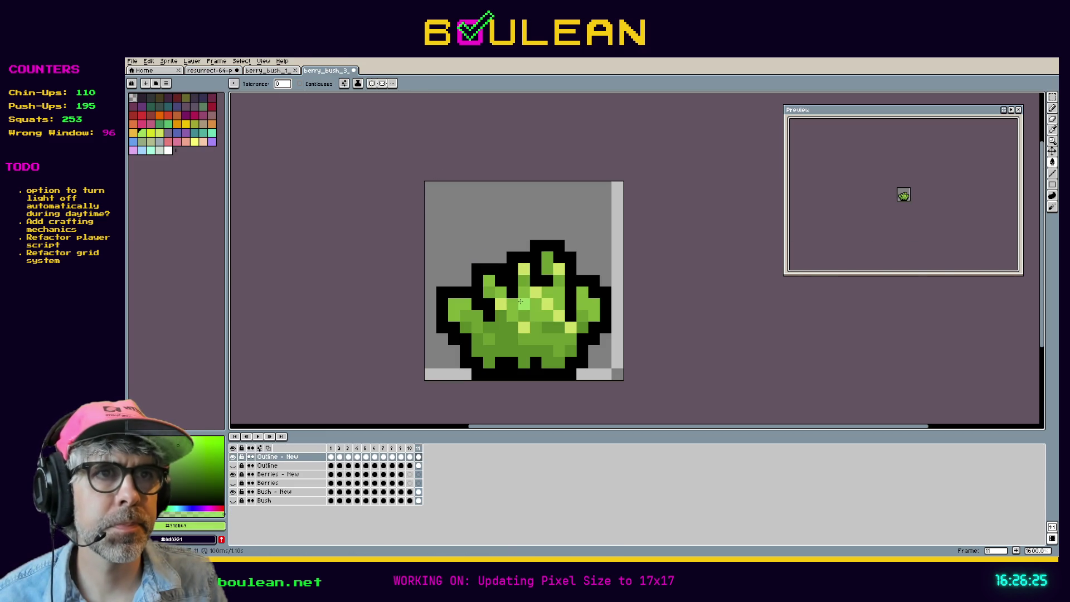
click(511, 292)
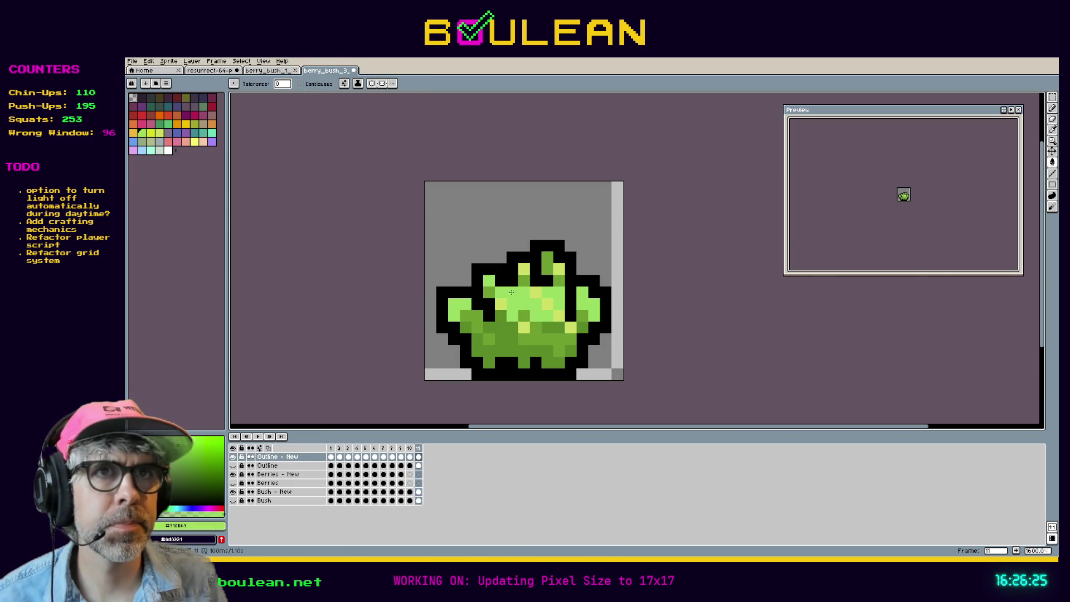
click(268, 71)
click(226, 71)
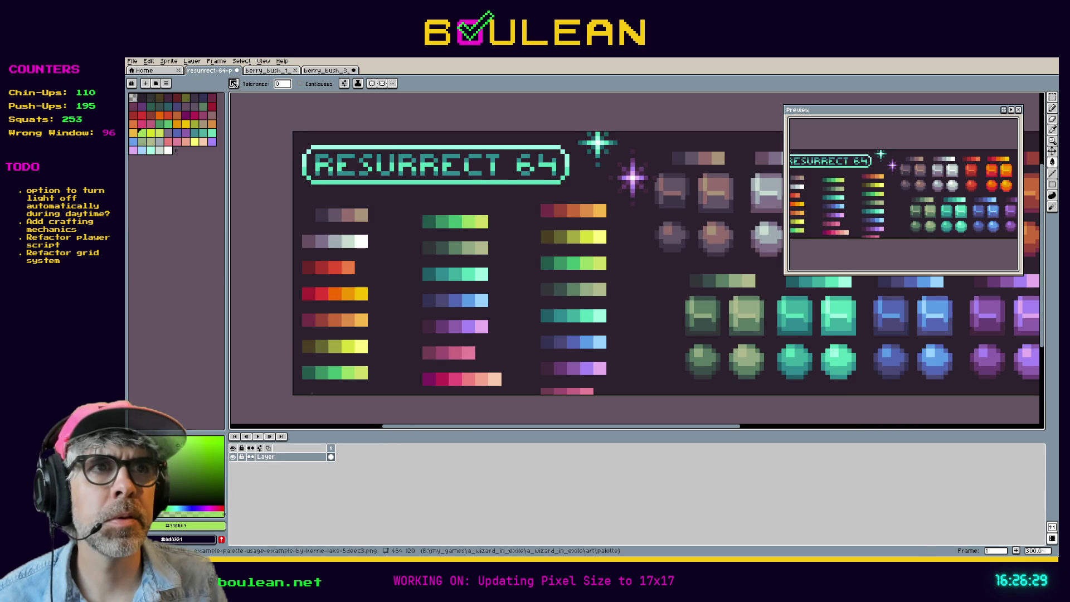
key(i)
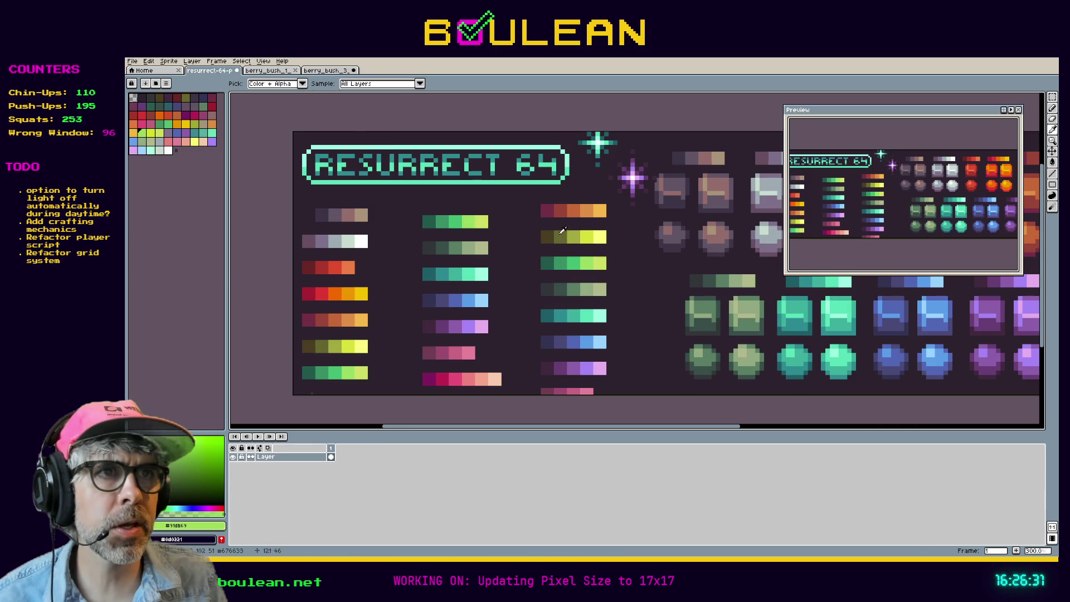
click(572, 263)
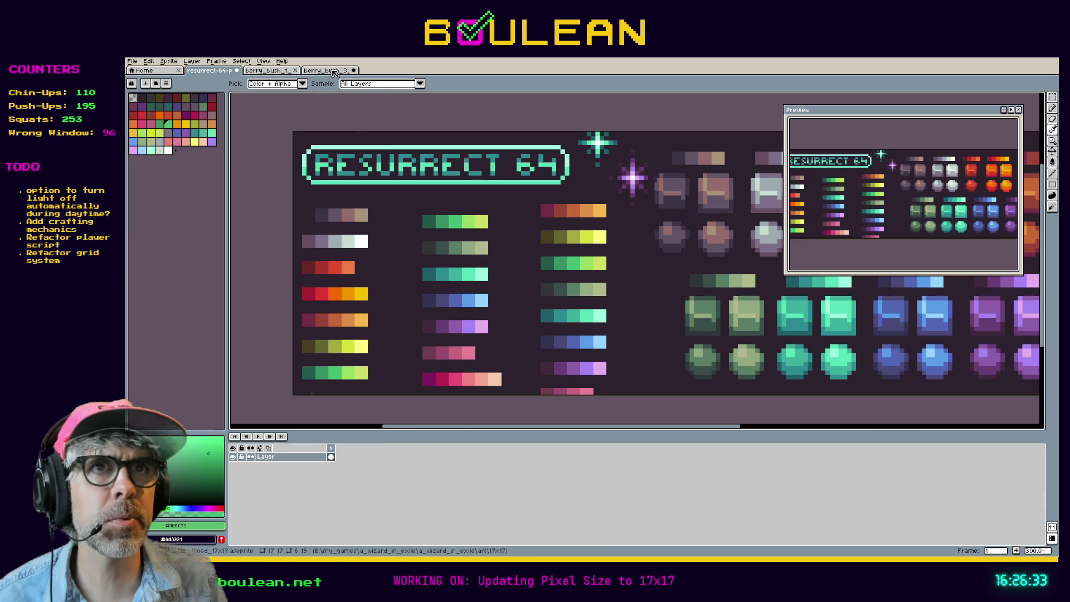
click(330, 71)
key(g)
click(503, 340)
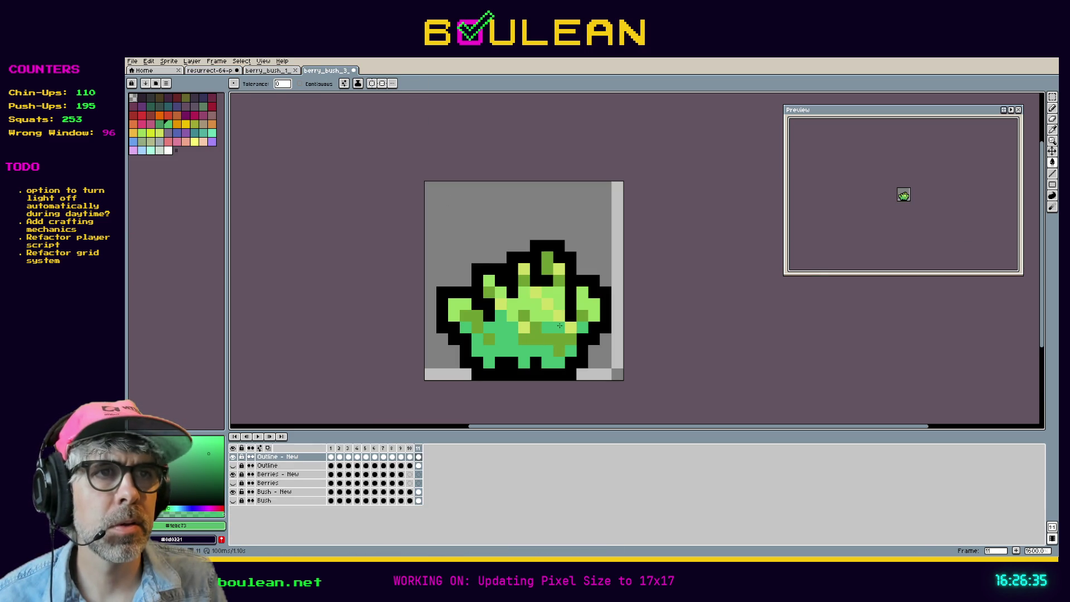
click(545, 339)
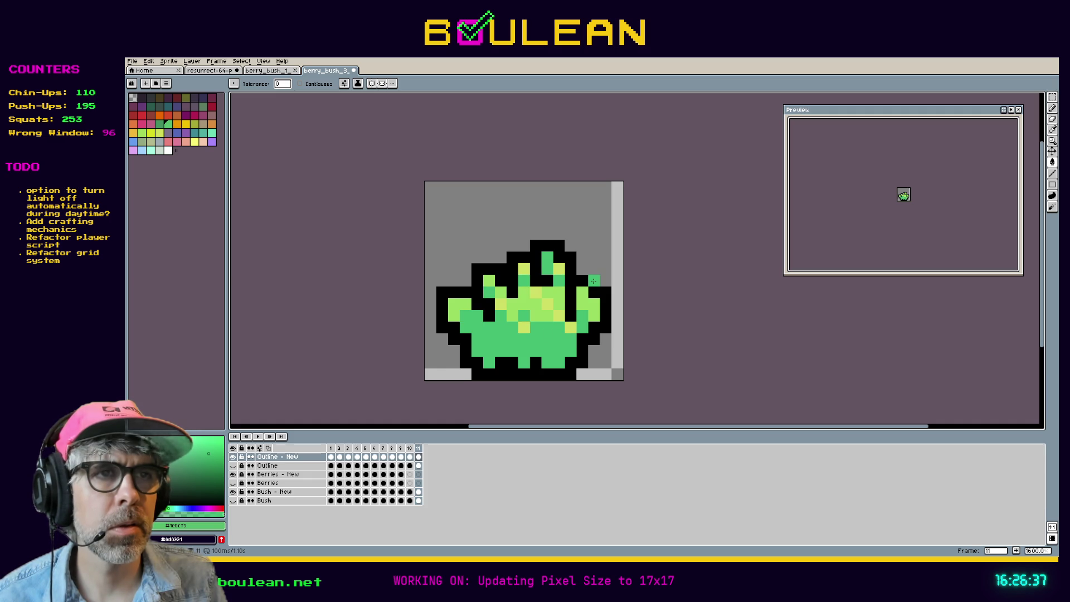
Undo the last three fills and choose yellow as the drawing colour
key(ctrl+z)
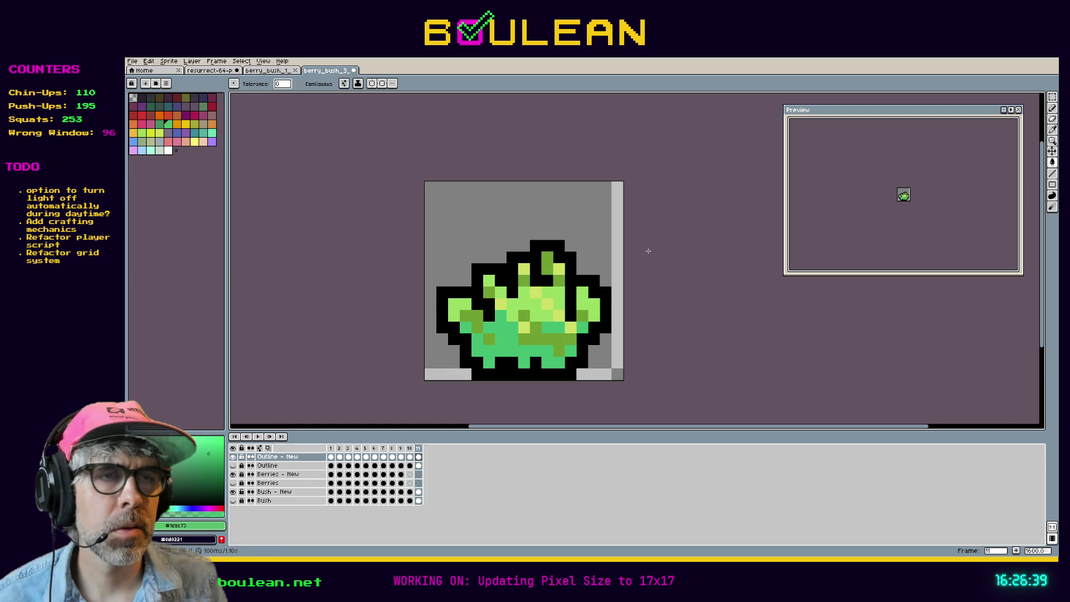
key(ctrl+z)
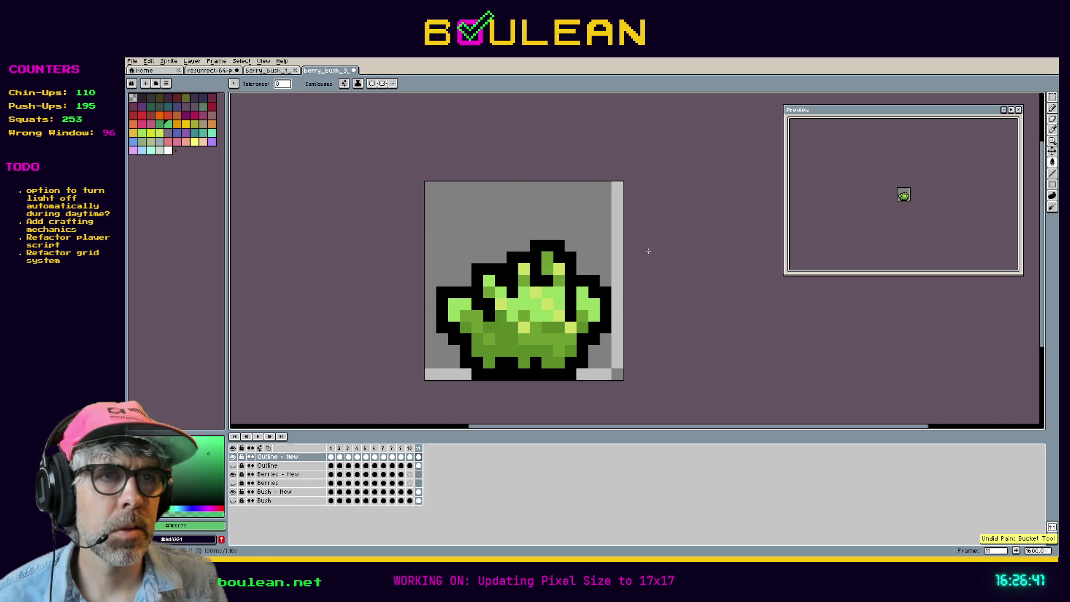
key(ctrl+z)
key(ctrl+z)
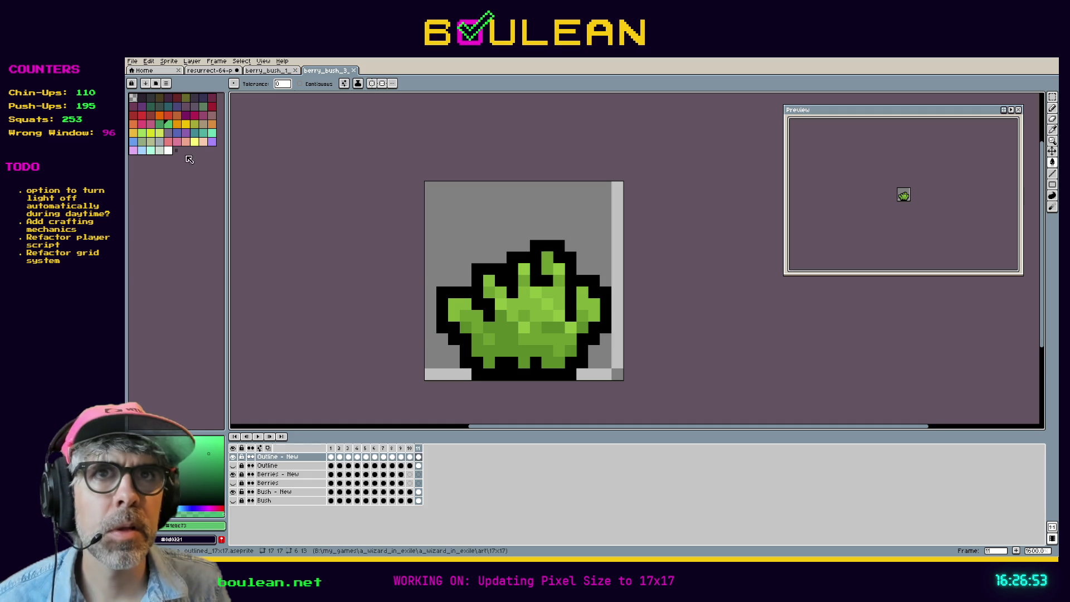
click(194, 141)
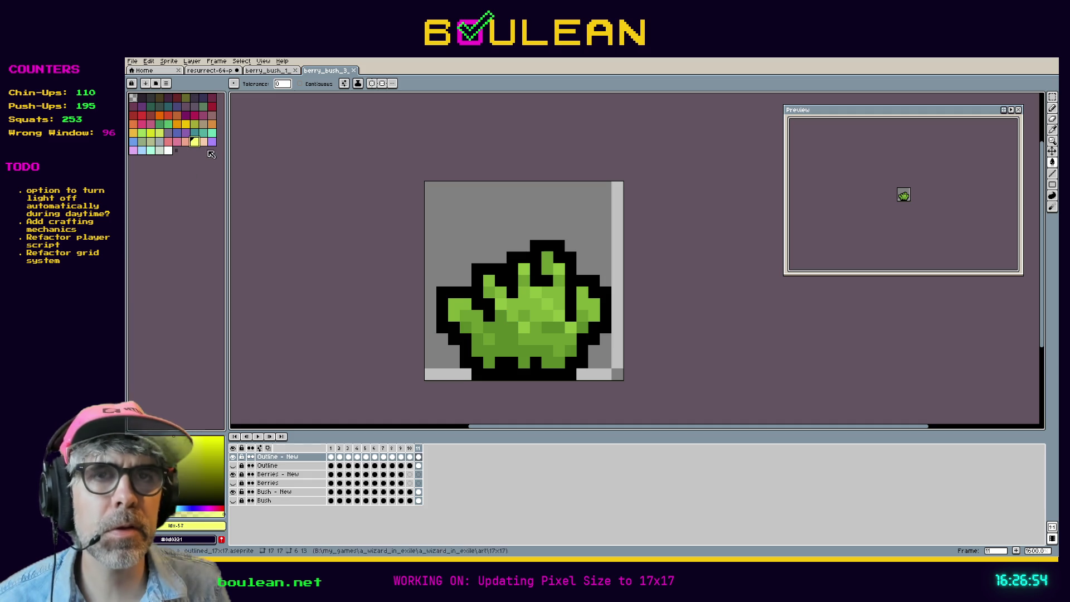
Fill the bush's green shades yellow, purple, red and grey, then recolour the grey dark blue
click(506, 339)
click(212, 141)
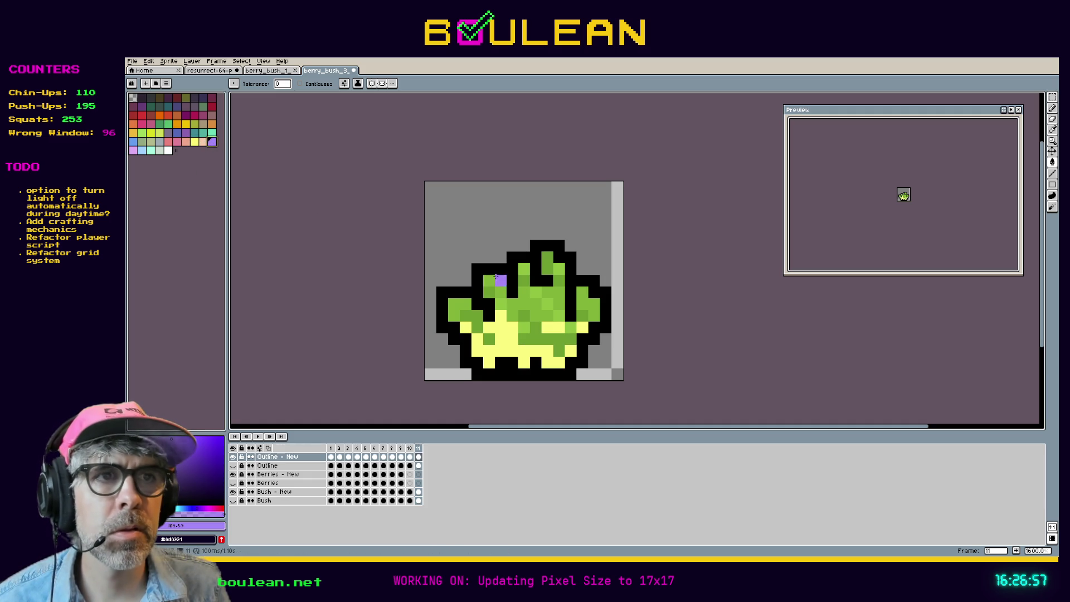
click(512, 304)
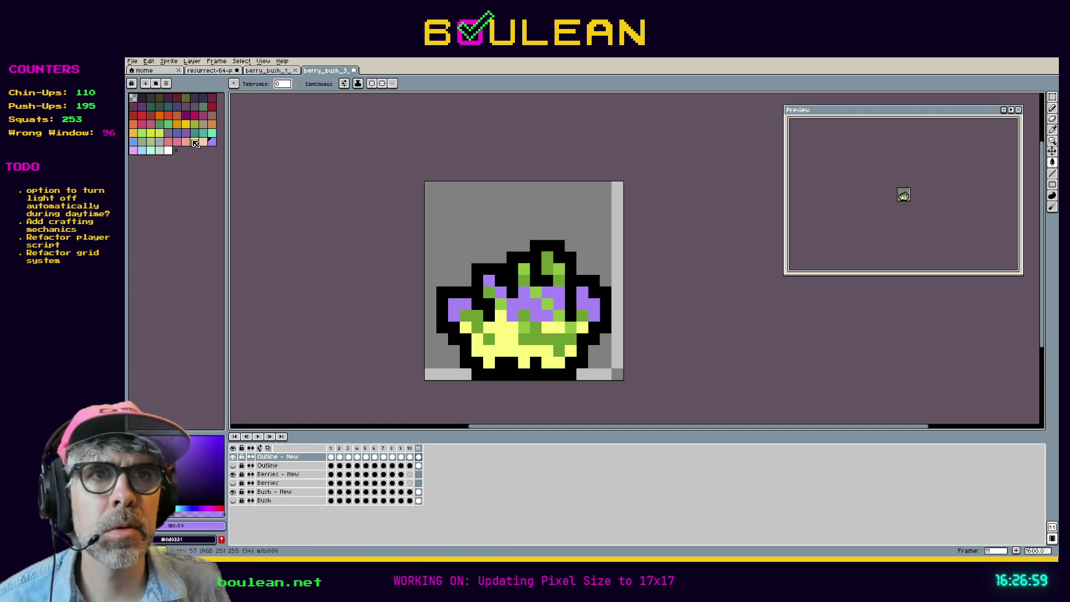
click(168, 114)
click(532, 328)
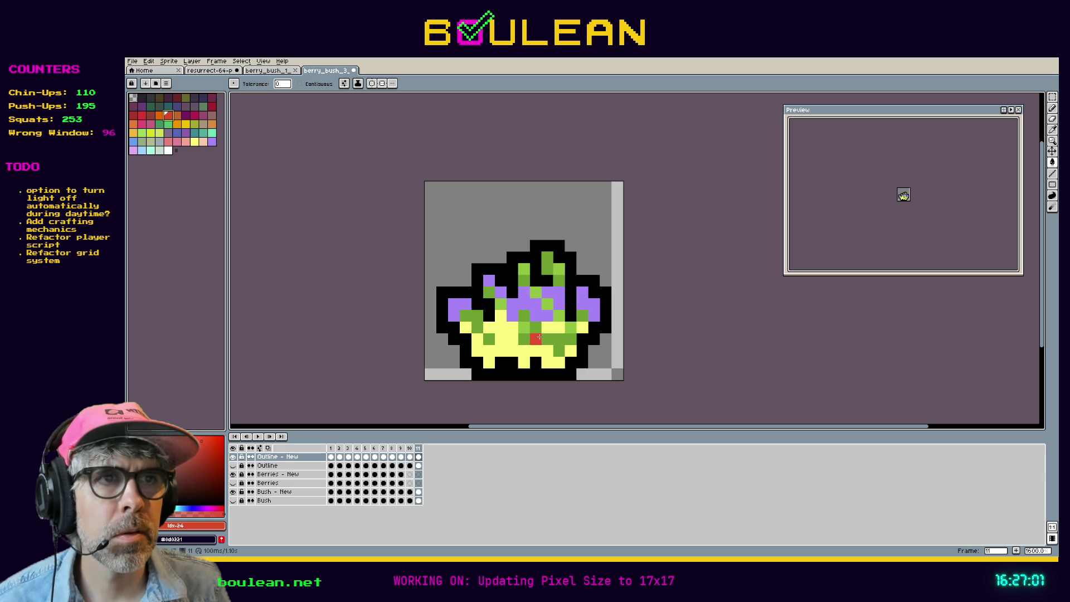
click(539, 338)
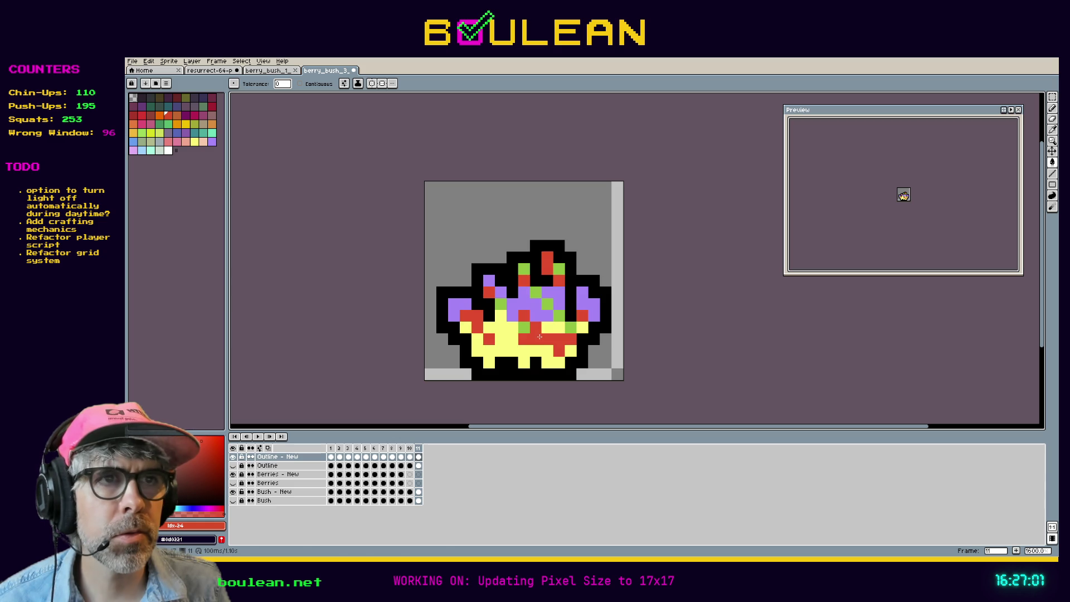
click(159, 141)
click(501, 304)
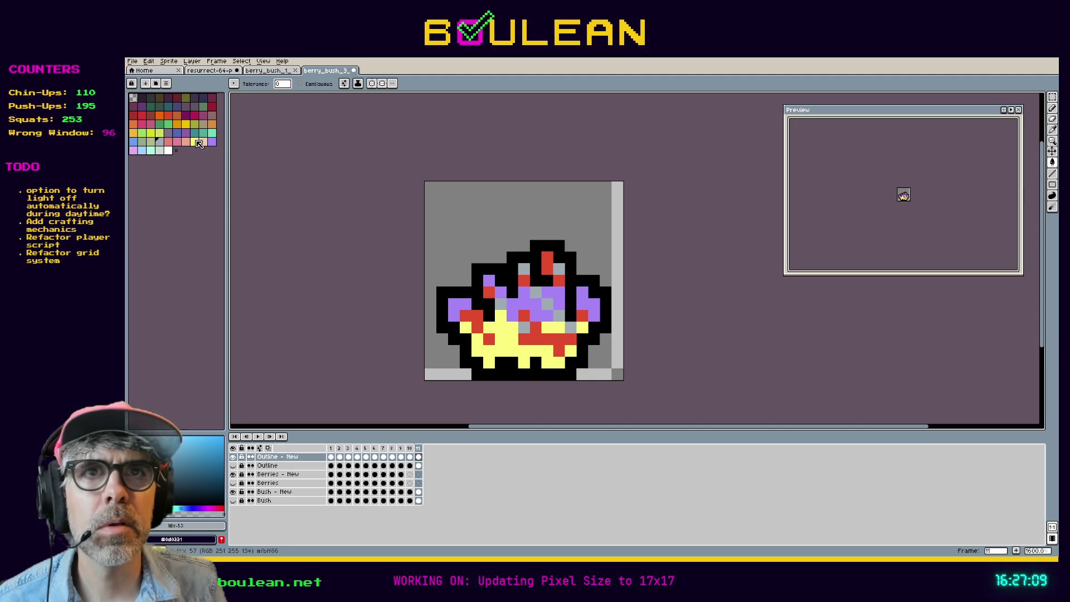
click(134, 124)
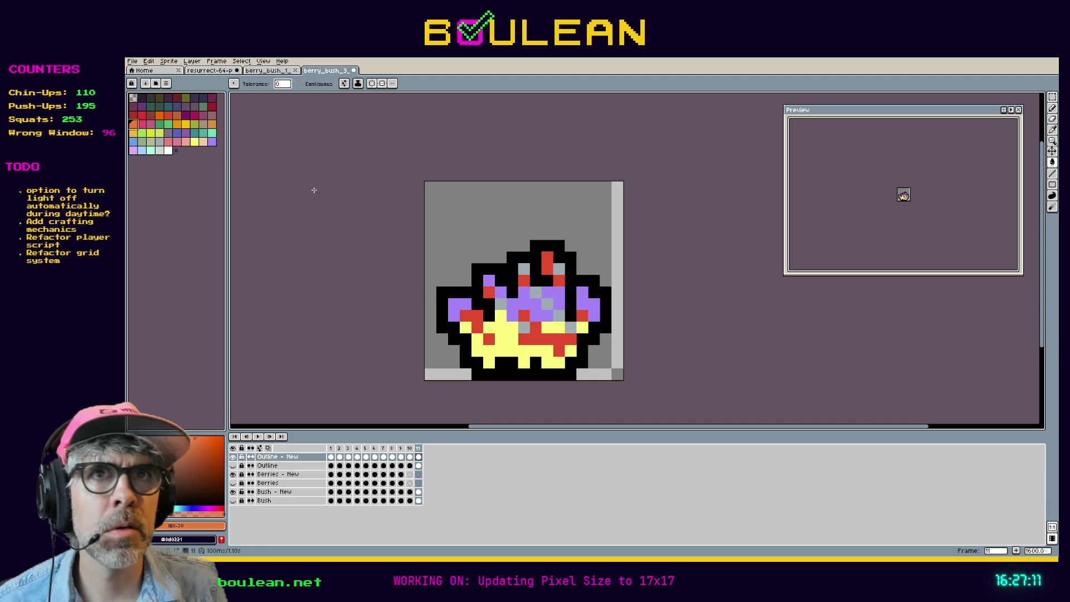
click(177, 106)
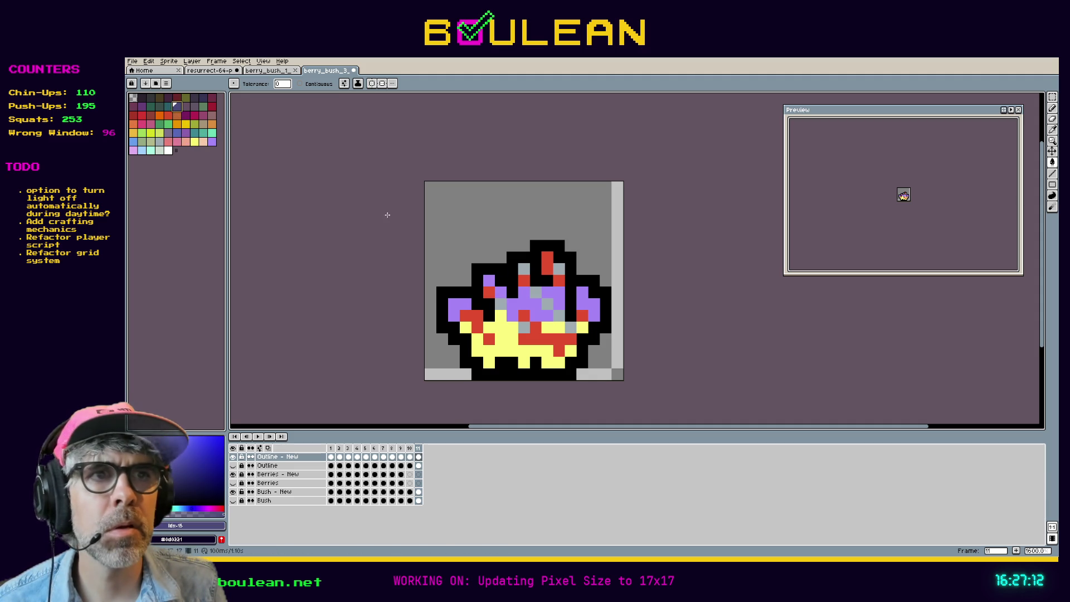
click(500, 307)
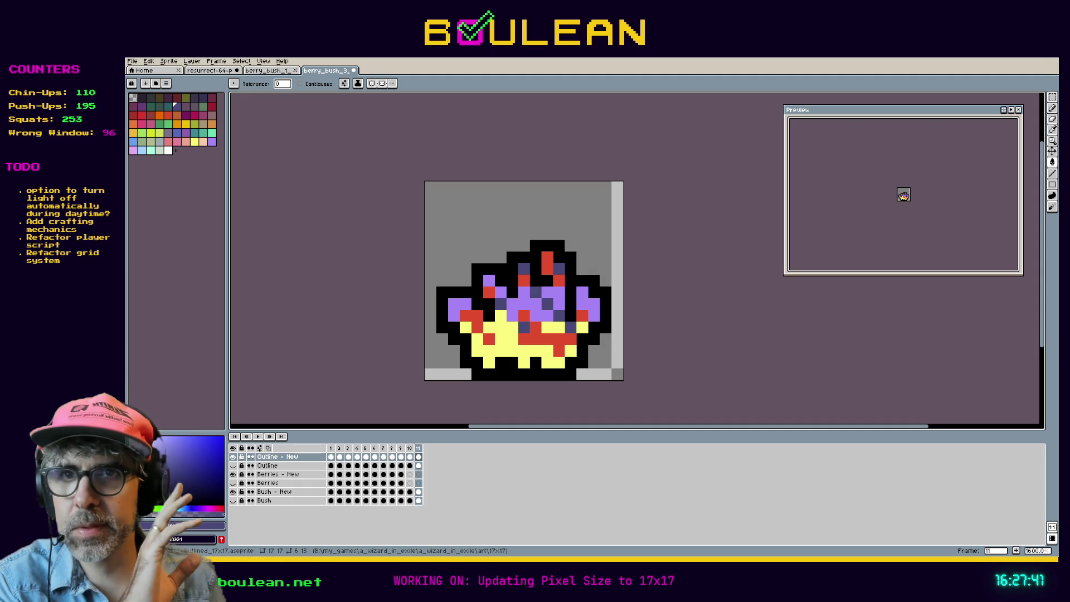
key(alt+Tab)
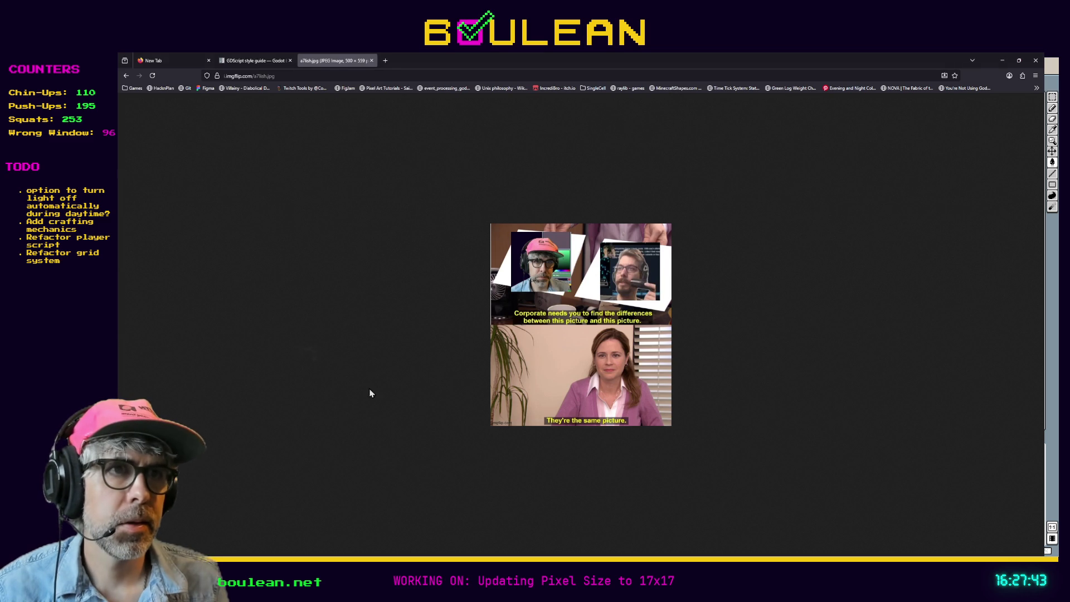
scroll(372, 385, up, 4)
scroll(373, 385, up, 1)
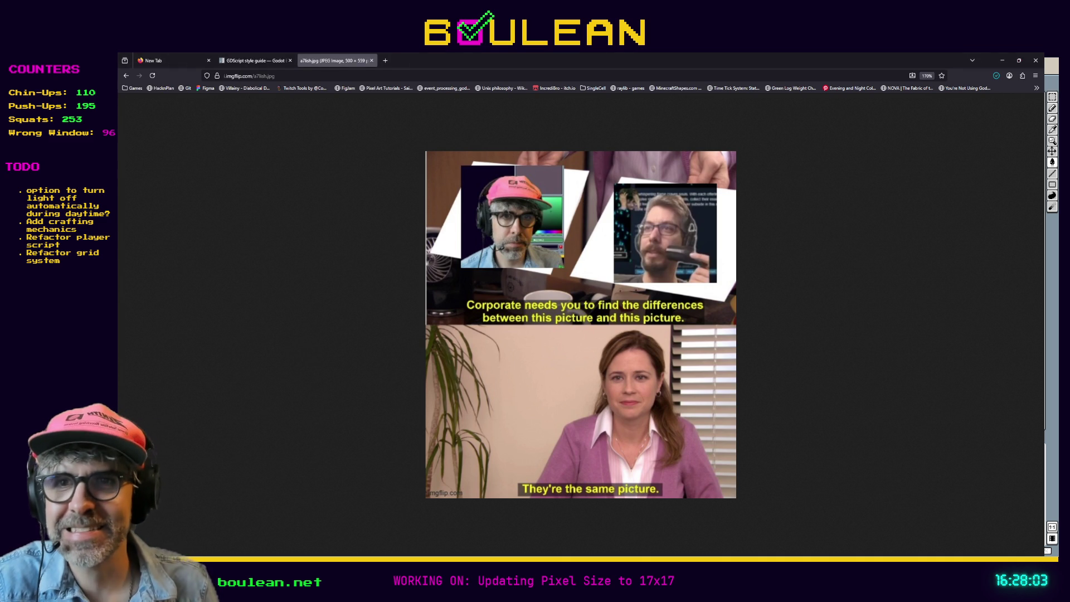
key(alt+Tab)
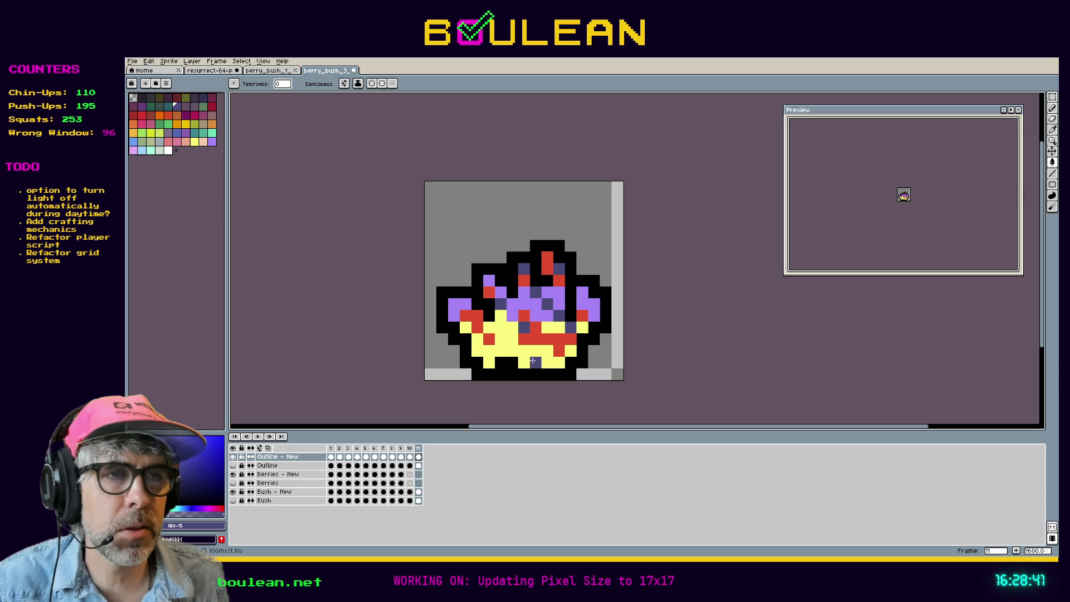
Undo the last two colour-coding bucket fills so the bush leaves are plain green again
key(ctrl+z)
key(ctrl+z)
key(ctrl+z)
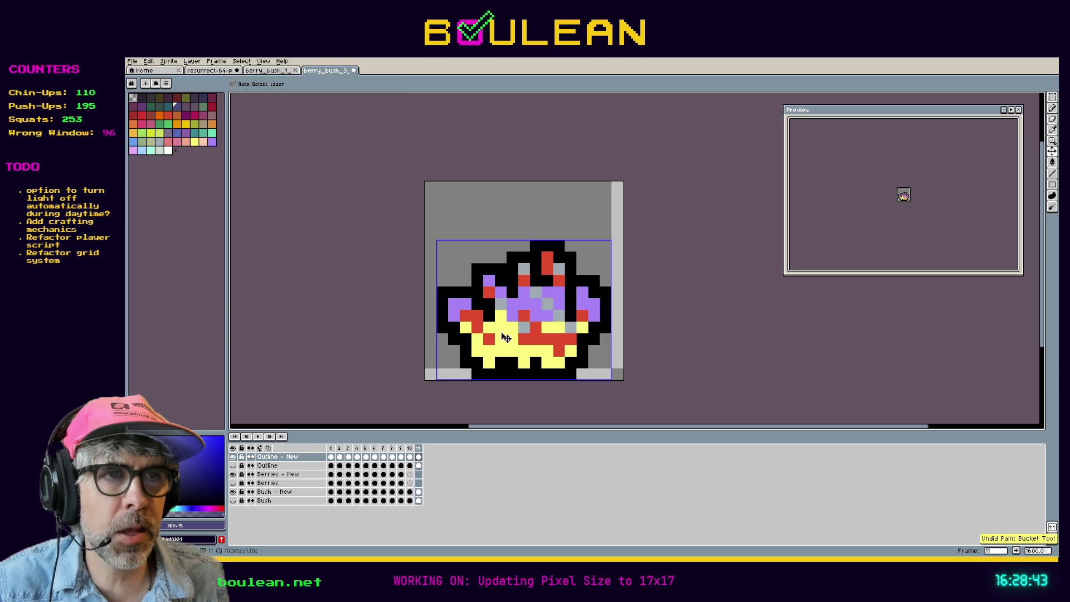
key(ctrl+z)
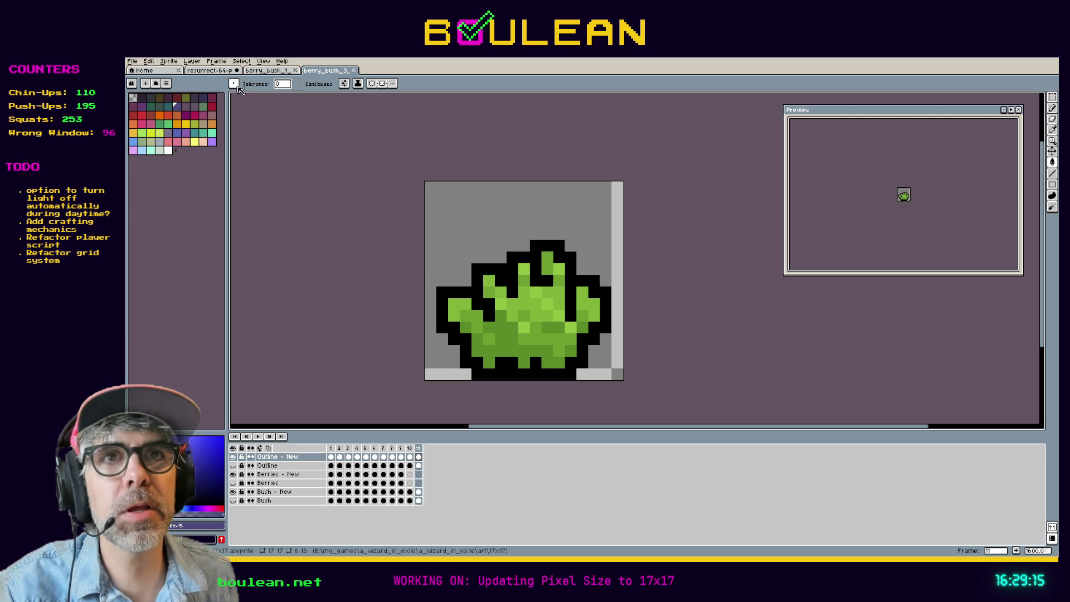
Bring up the resurrect-64 palette sheet, leaving view options unchanged, and take the Eyedropper
click(206, 71)
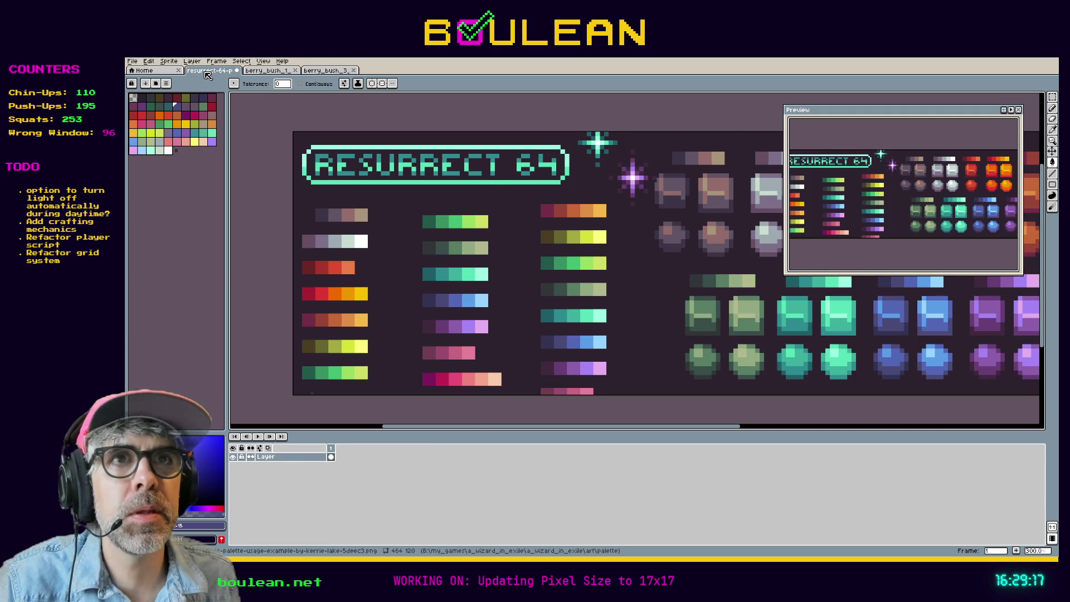
click(264, 62)
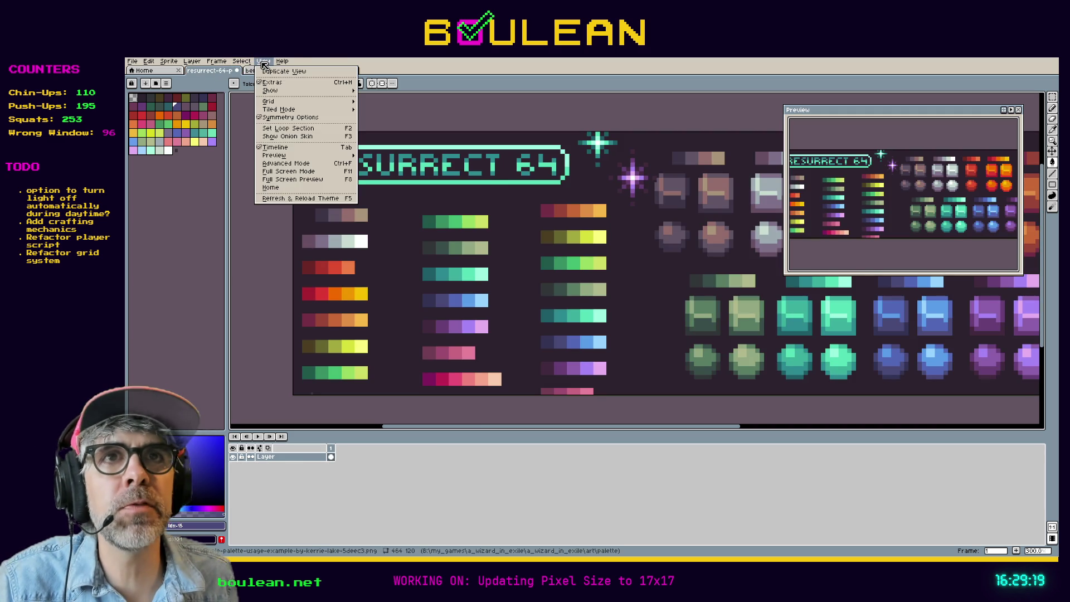
mouse_move(327, 156)
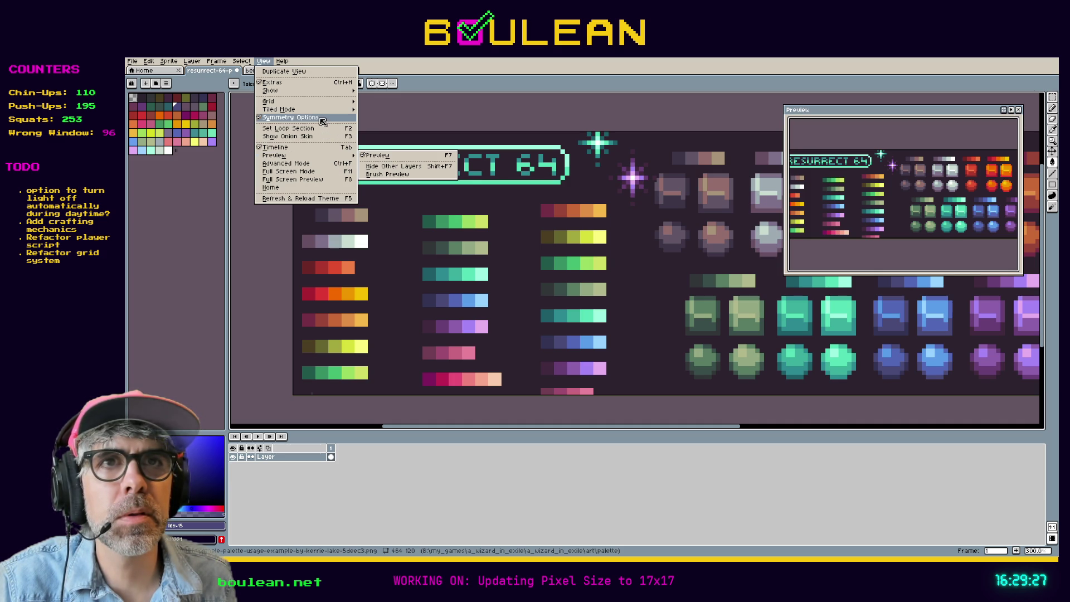
click(462, 74)
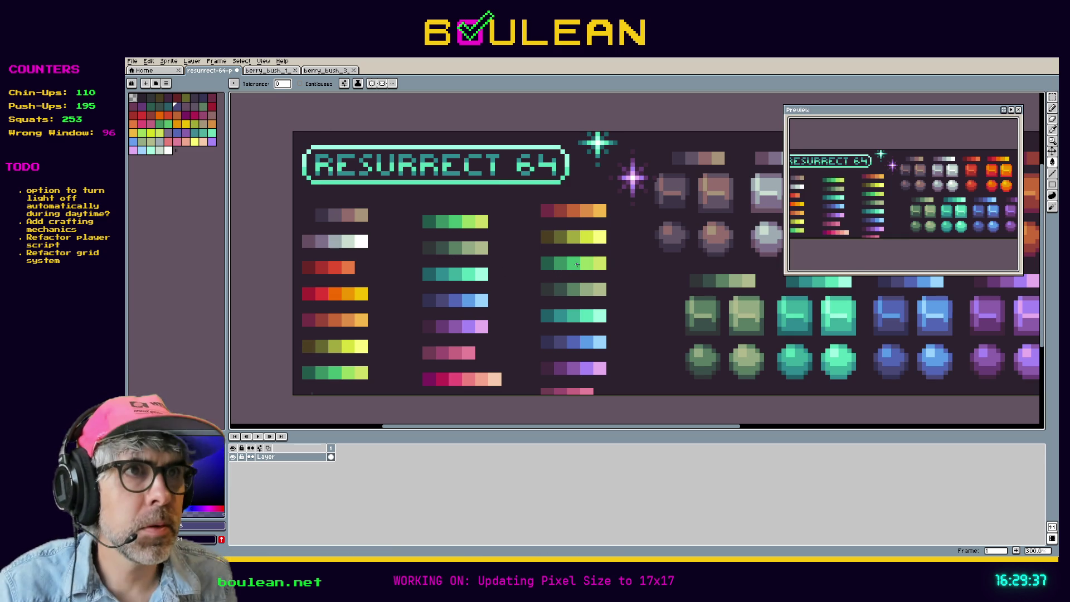
key(i)
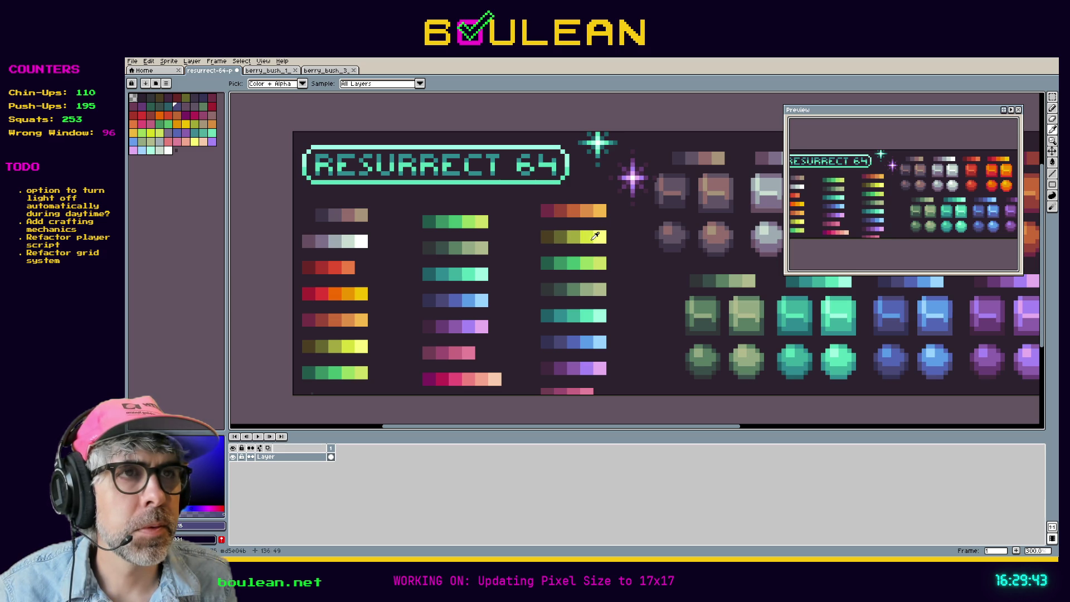
Bucket-fill the light-green bush pixels with bright yellow highlights and close berry_bush_1
click(598, 236)
click(326, 70)
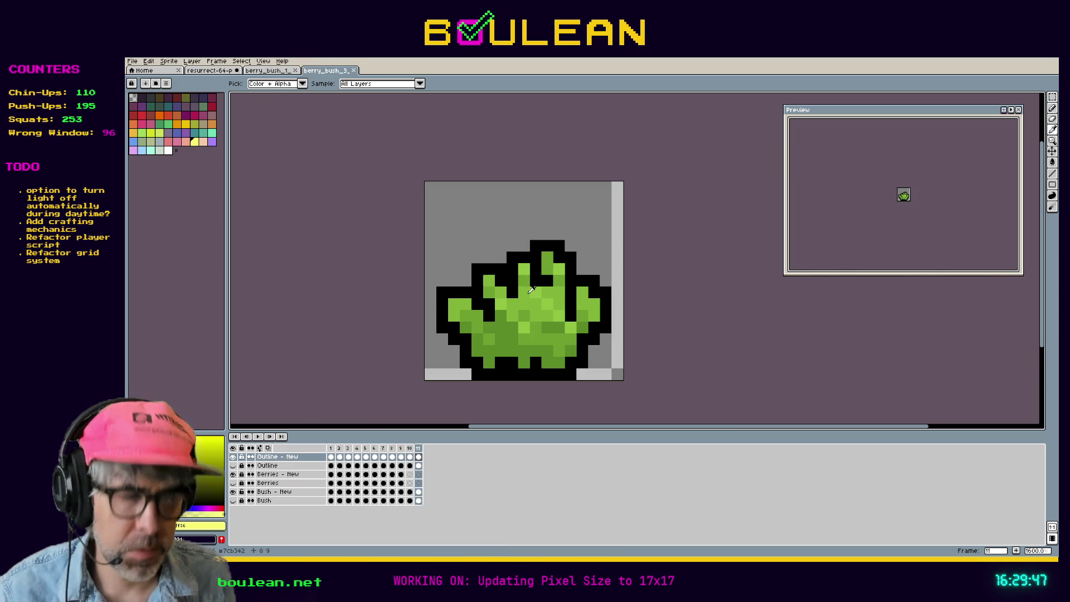
key(g)
click(523, 332)
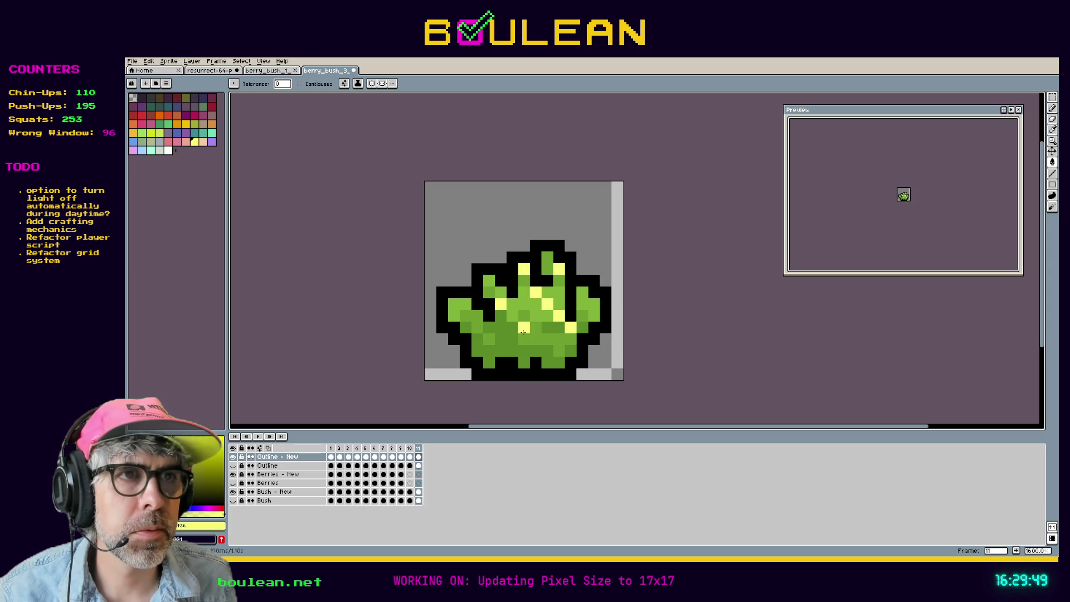
click(282, 71)
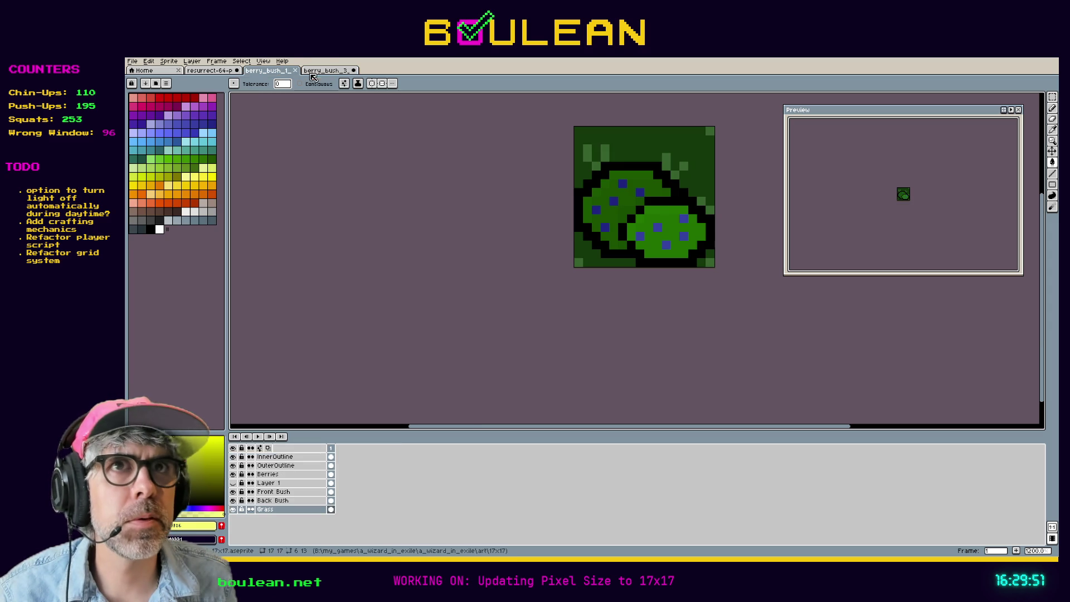
click(295, 71)
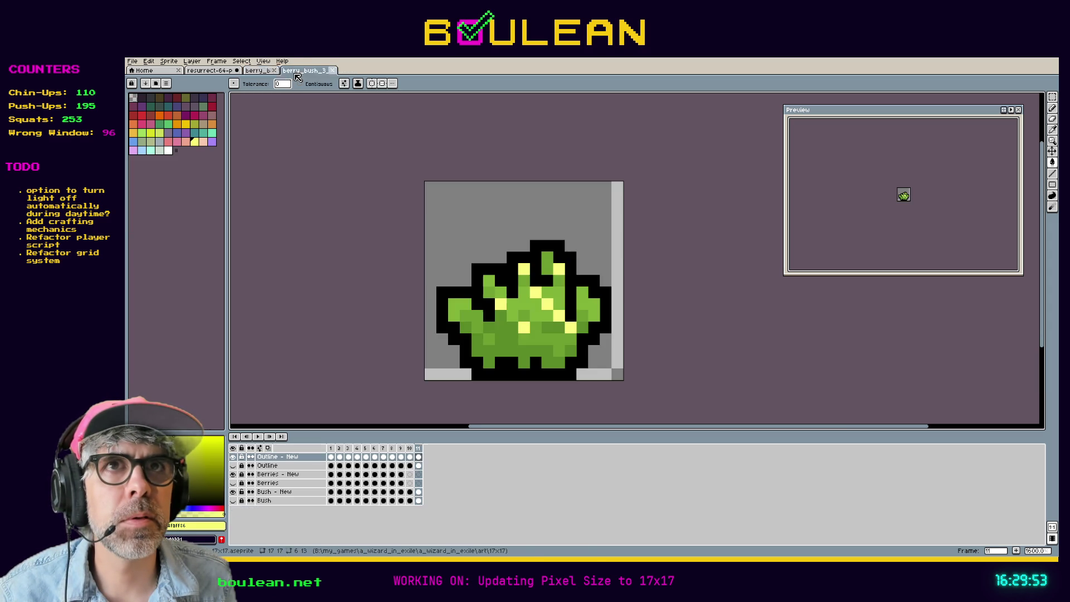
Fill the light-green bush area with a darker yellow, undoing a stray outline-pixel recolour
click(209, 71)
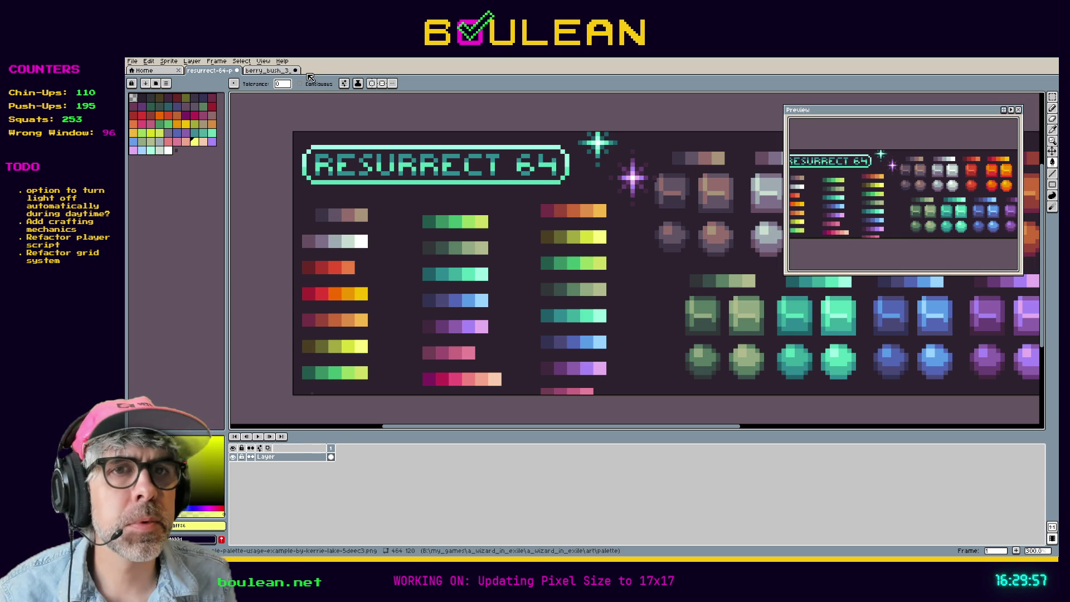
key(i)
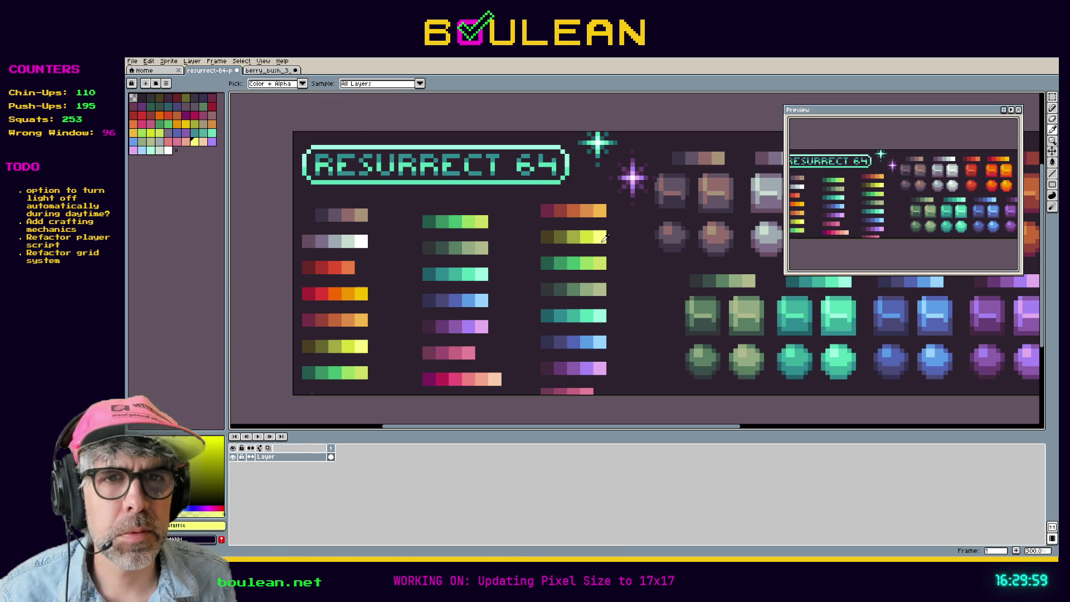
click(595, 237)
click(260, 72)
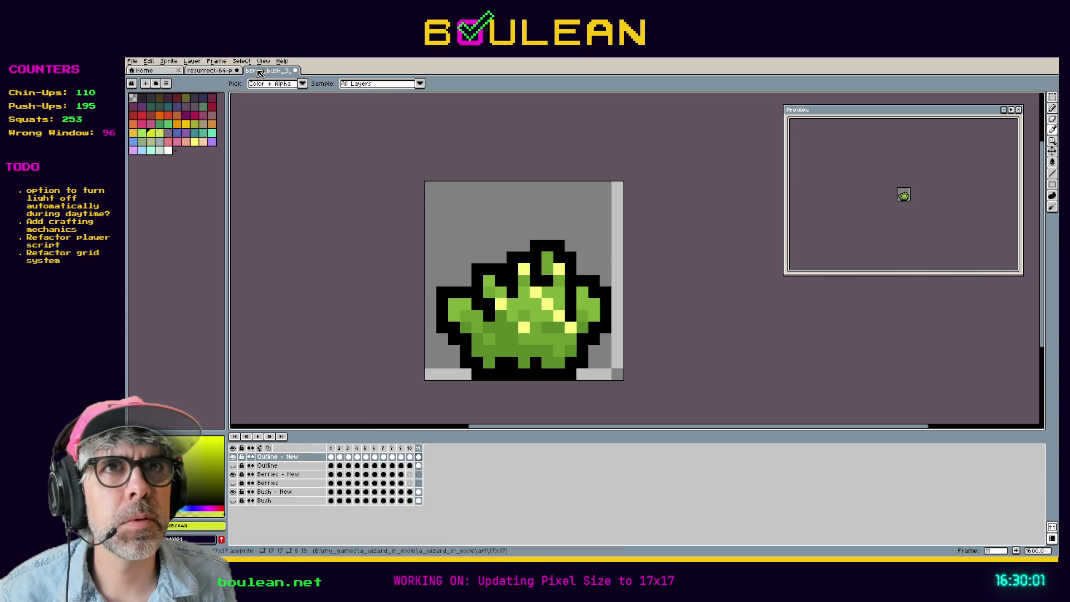
key(g)
click(529, 306)
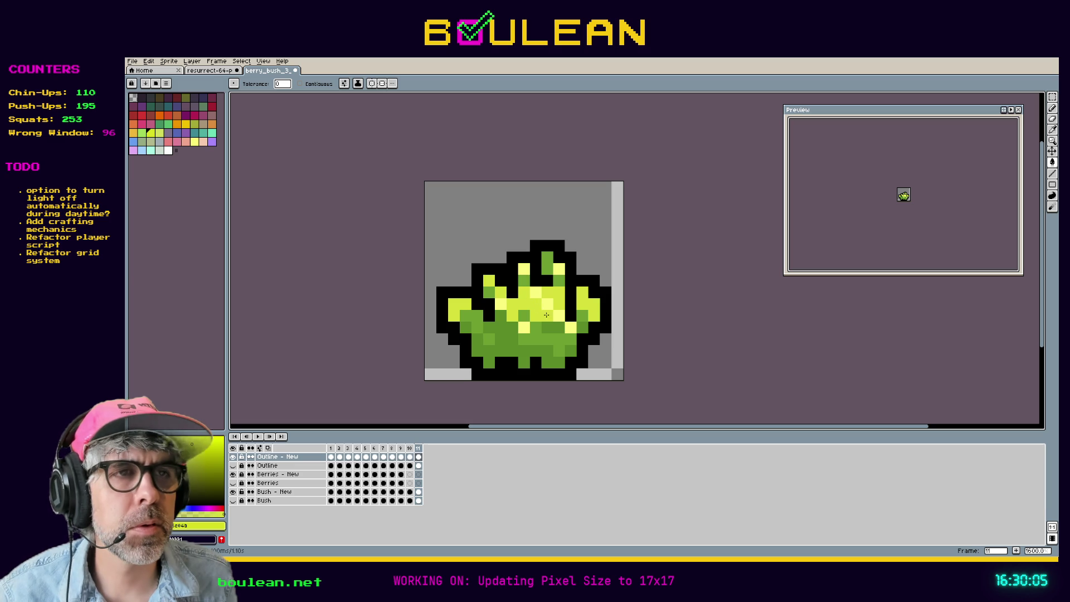
click(591, 279)
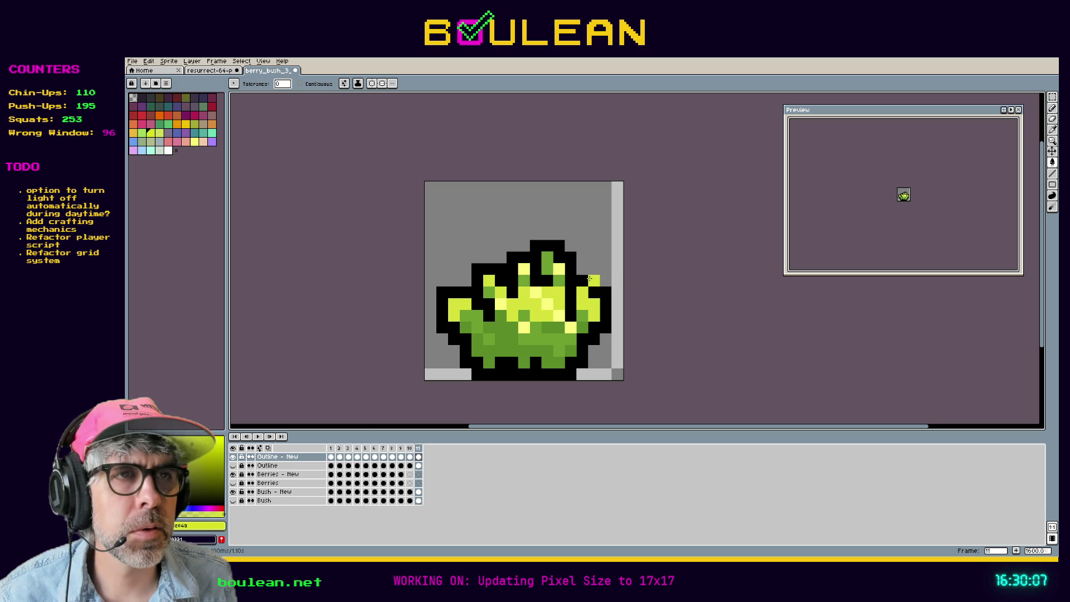
key(ctrl+z)
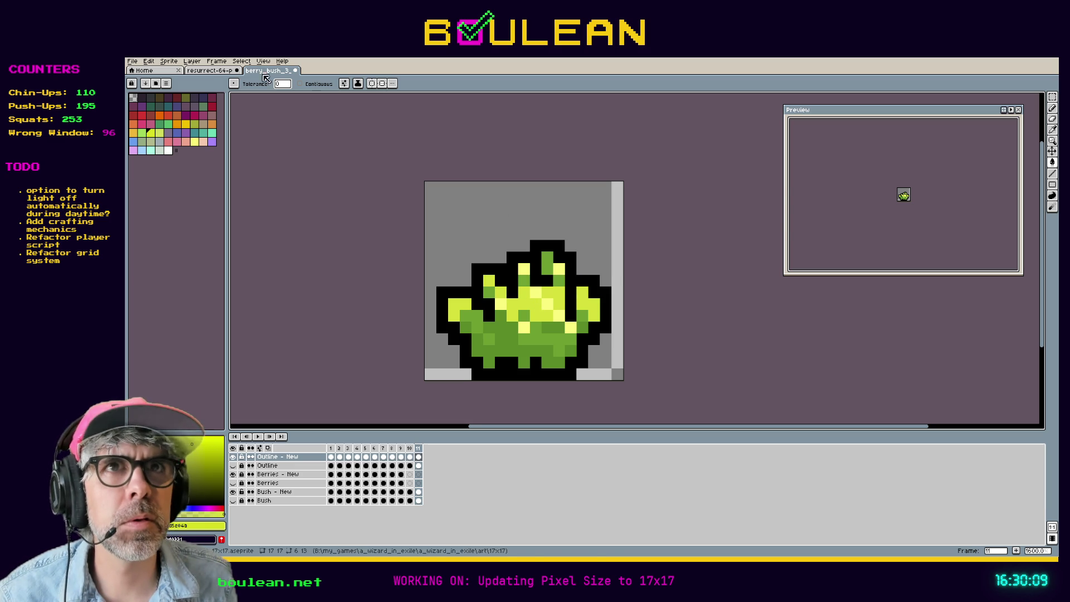
Recolour the matching green bush pixels with the yellow-green Resurrect 64 swatch
click(218, 71)
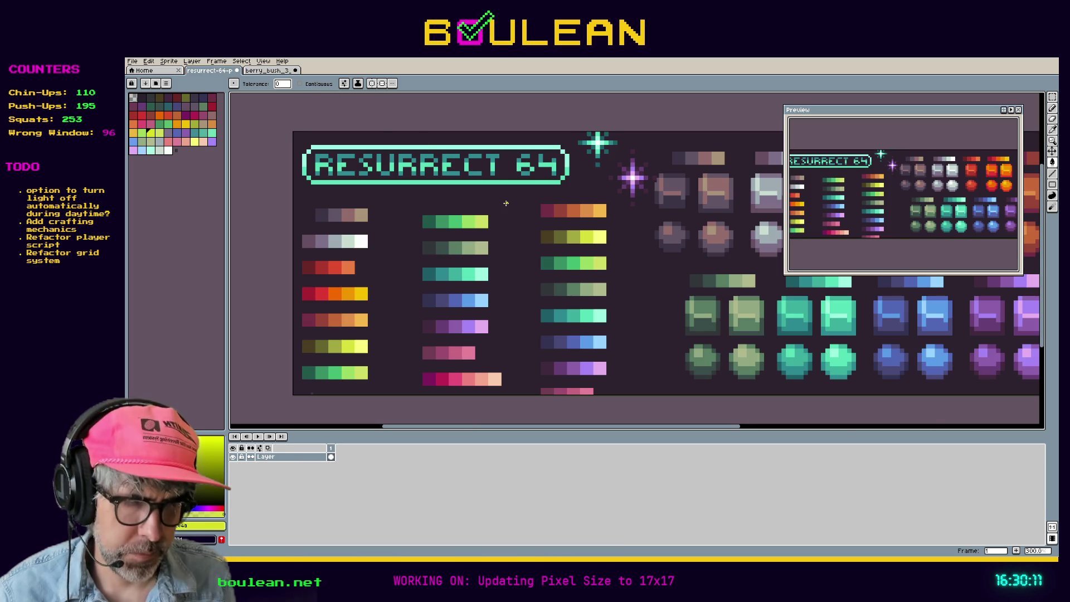
key(i)
click(577, 234)
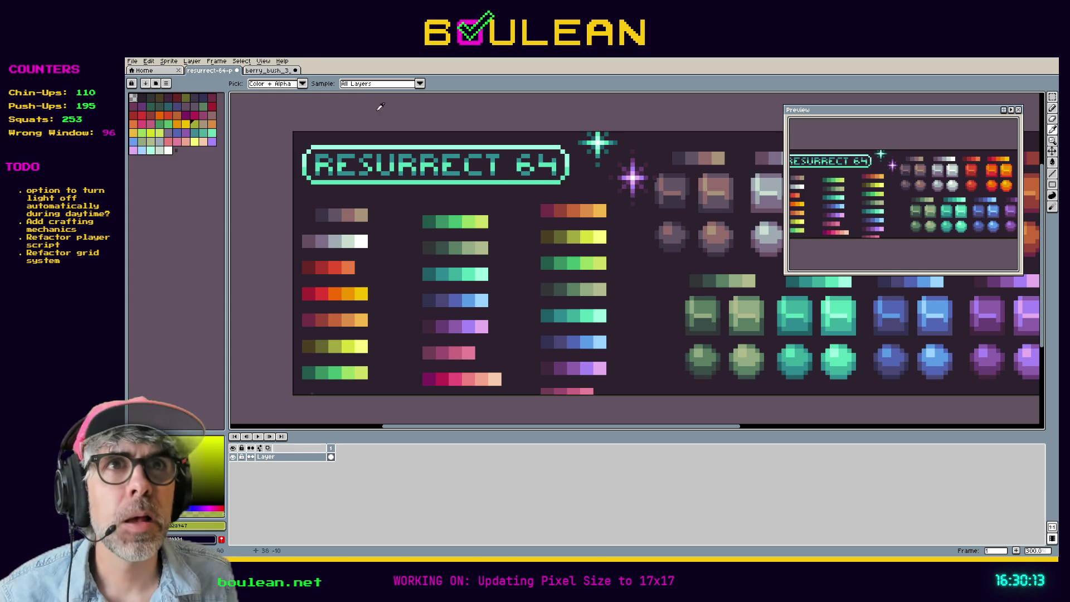
click(269, 70)
key(g)
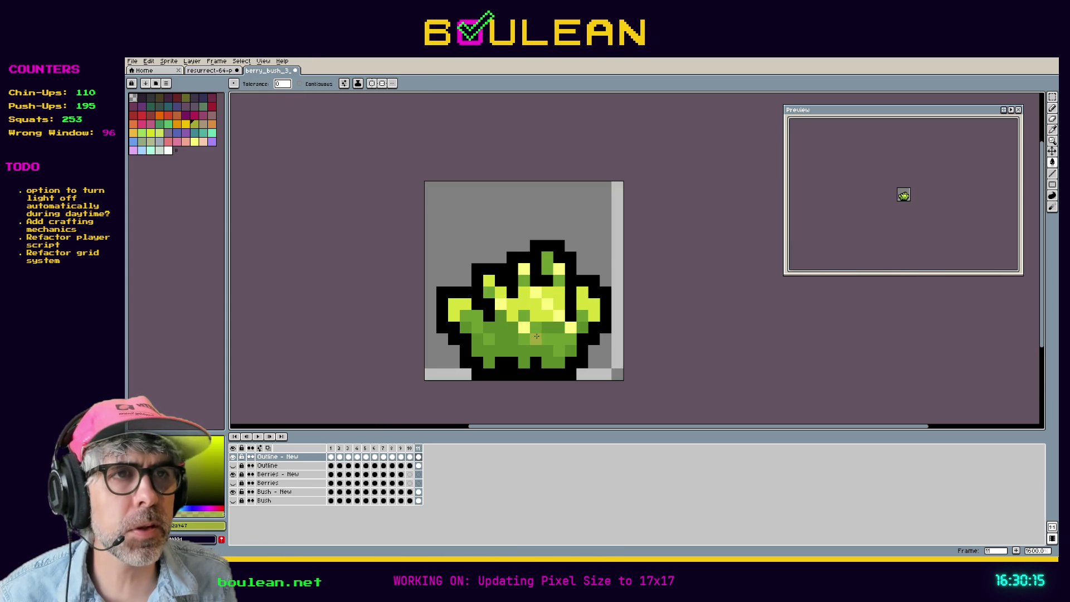
click(536, 336)
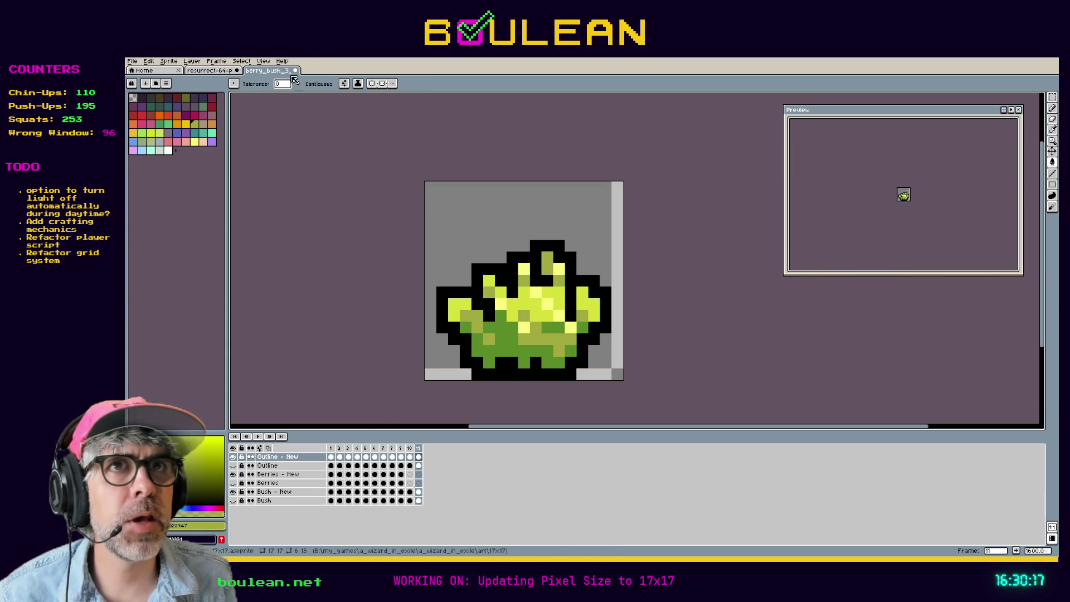
Recolour the remaining green lower-bush pixels with the olive Resurrect 64 swatch
click(209, 71)
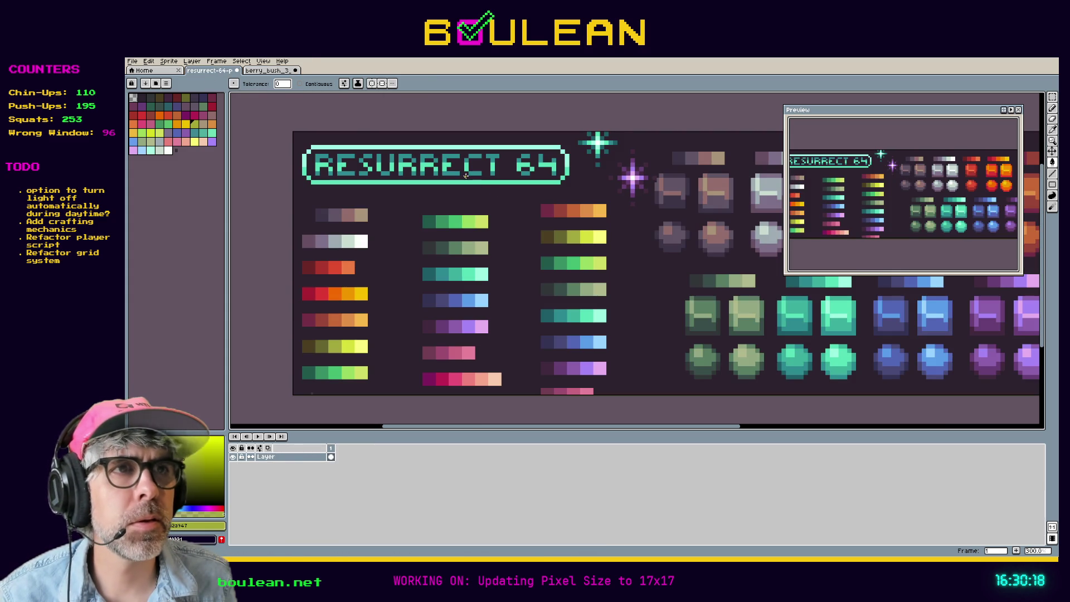
key(i)
click(559, 237)
click(278, 70)
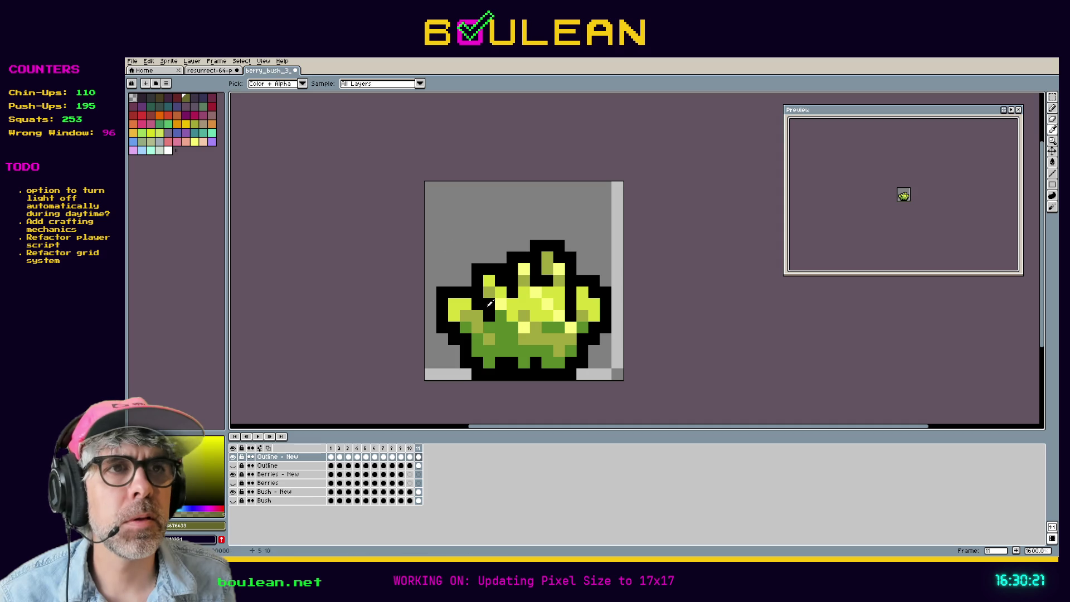
key(g)
click(512, 361)
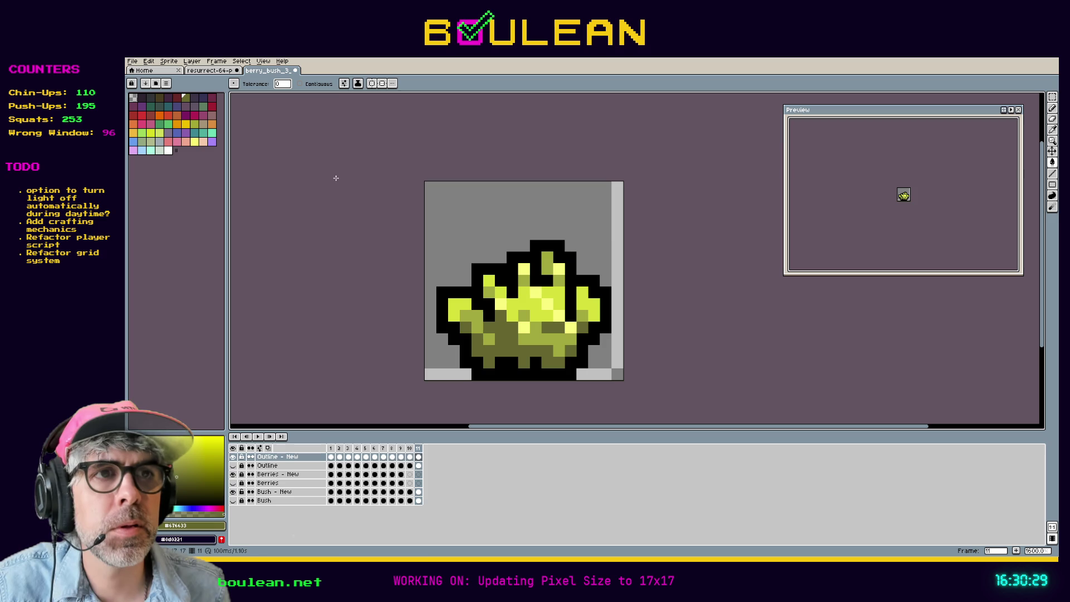
click(214, 70)
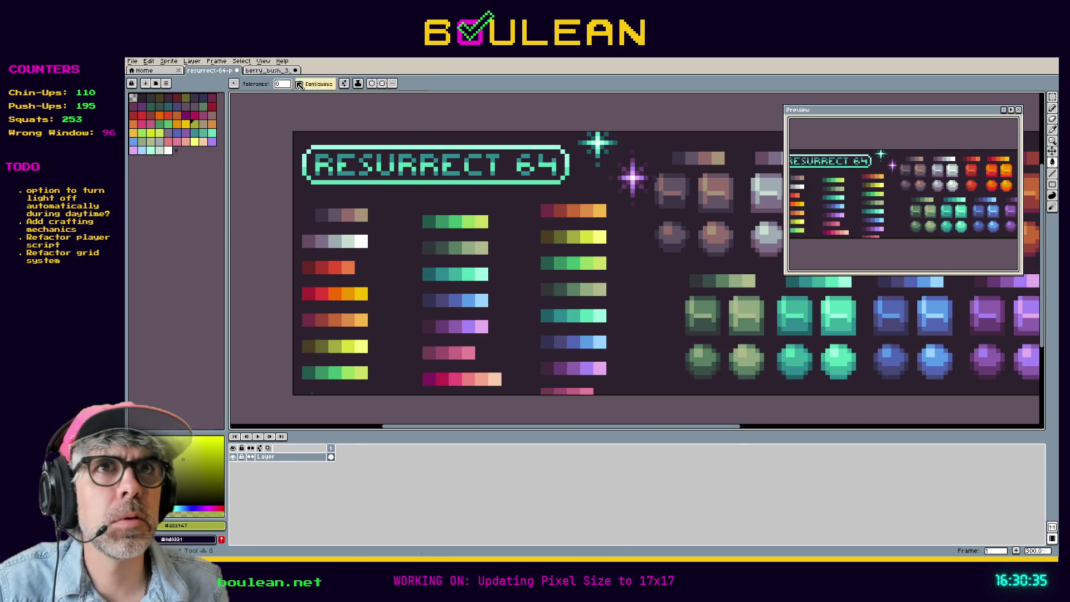
Try lighter green and then dark brown fills on the lower bush, undoing both
key(ctrl+Tab)
click(509, 344)
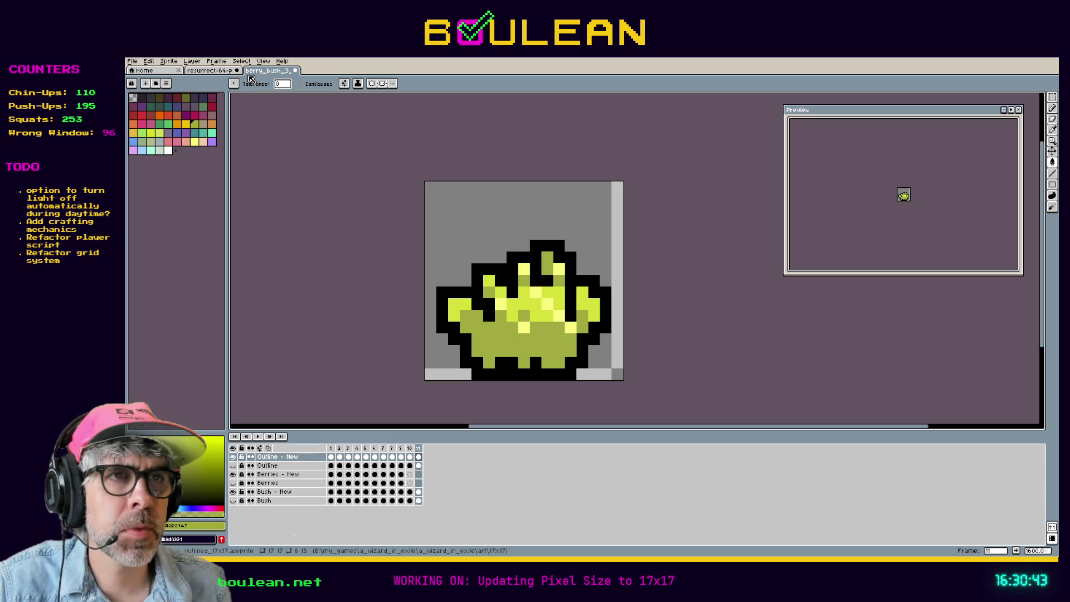
key(ctrl+z)
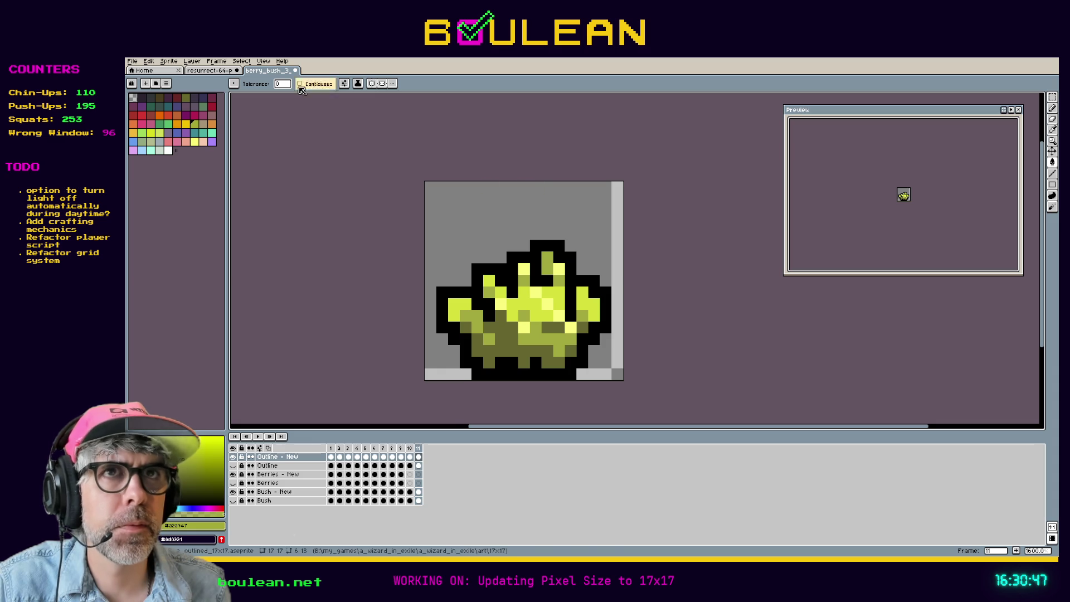
click(229, 72)
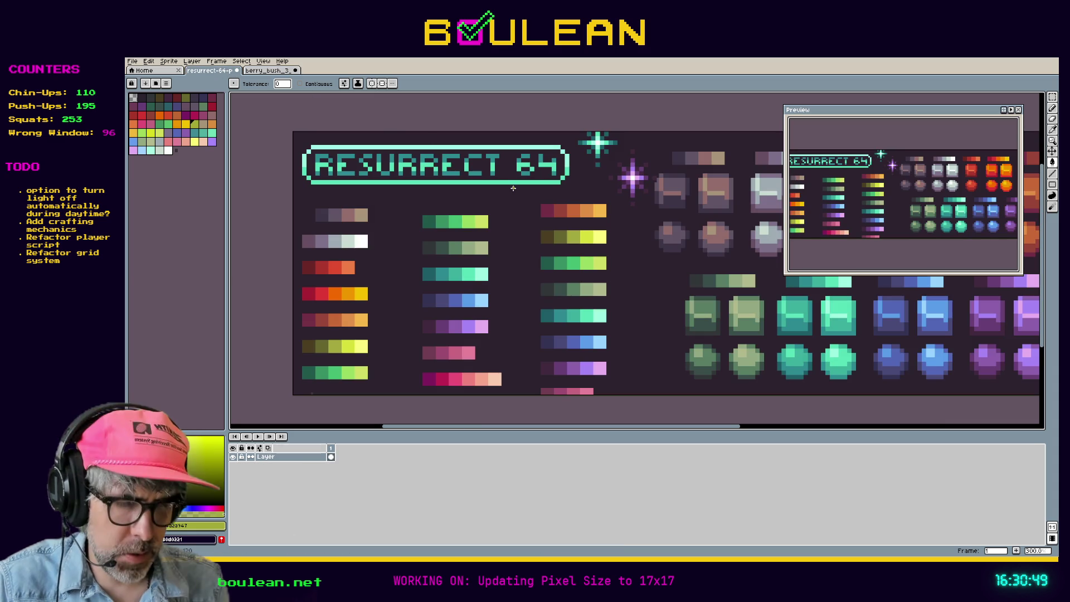
key(i)
click(551, 234)
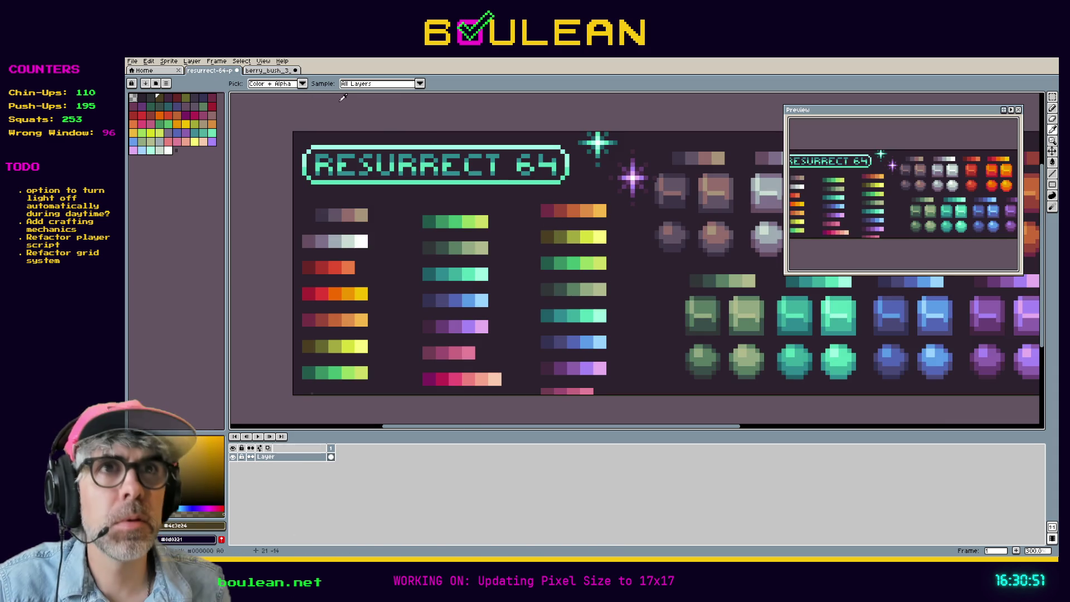
click(261, 70)
key(g)
click(505, 338)
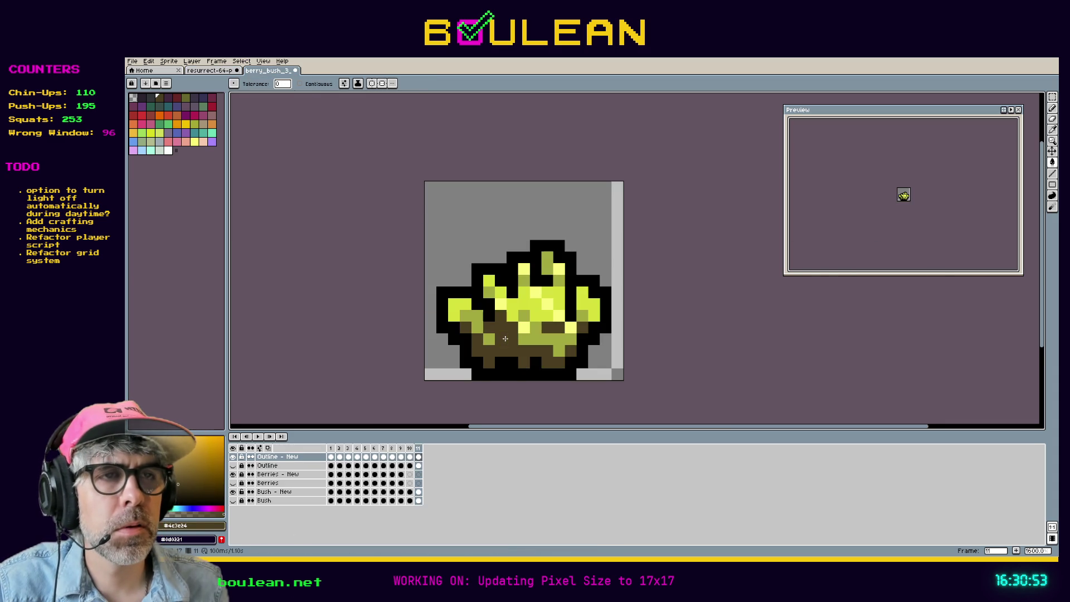
key(ctrl+z)
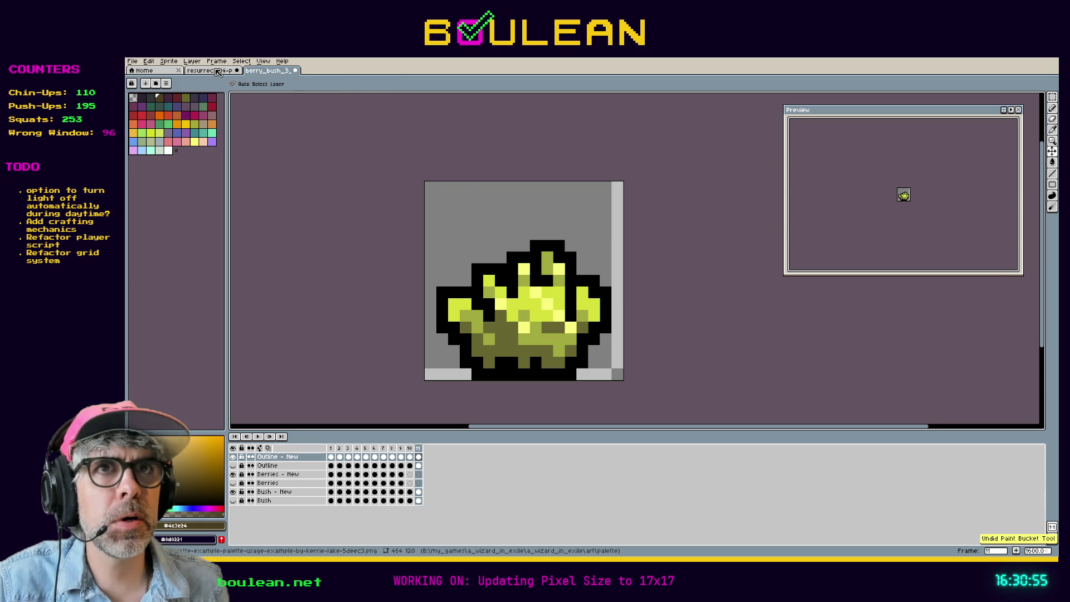
Try a darker shade on the lower bush, then undo it and the previous fill
click(211, 70)
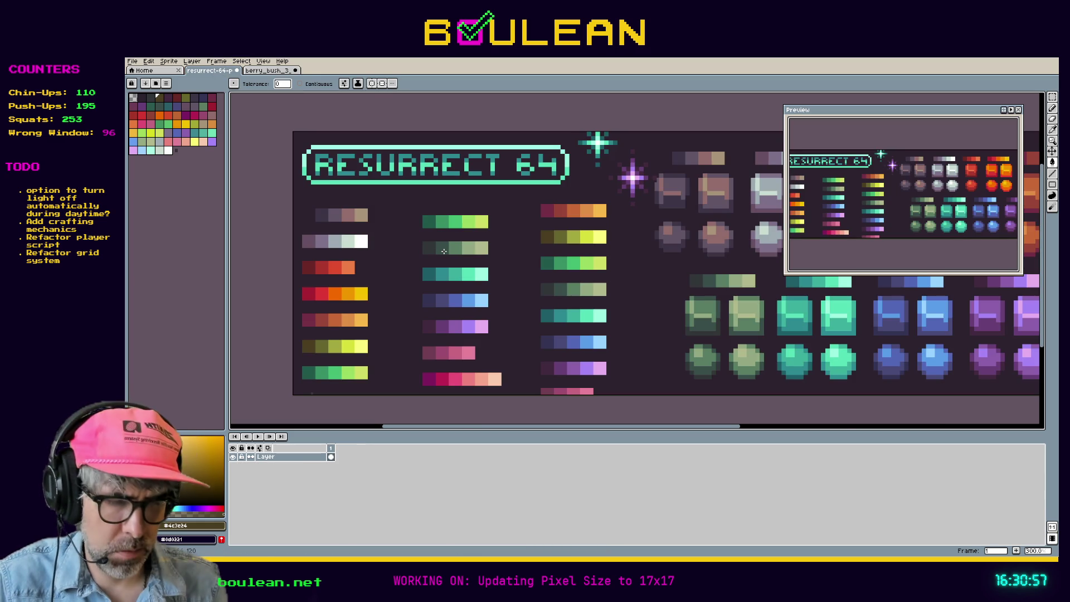
key(i)
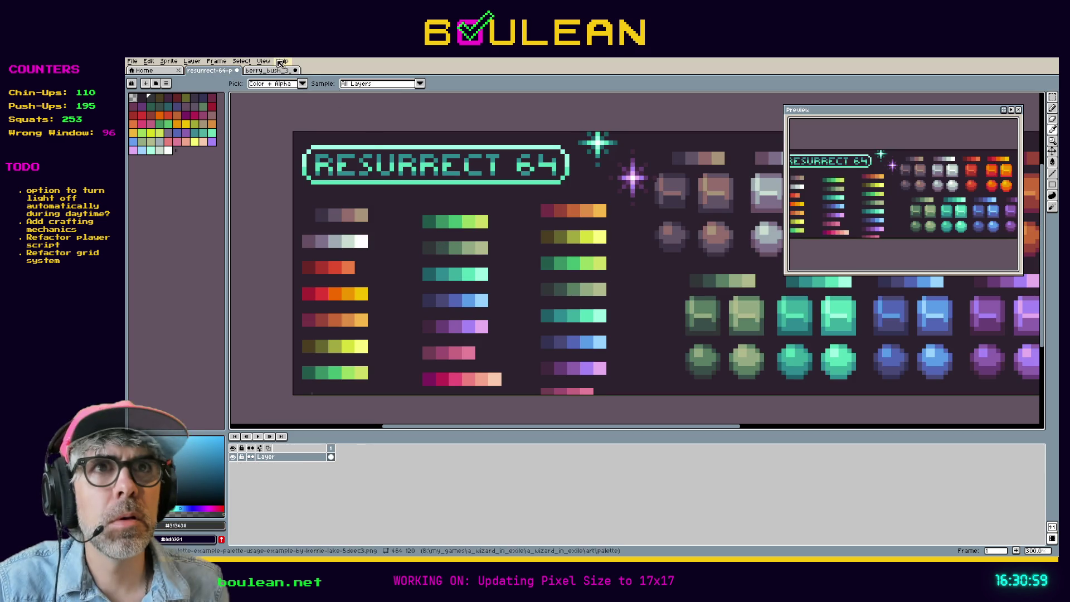
click(275, 71)
key(g)
click(507, 345)
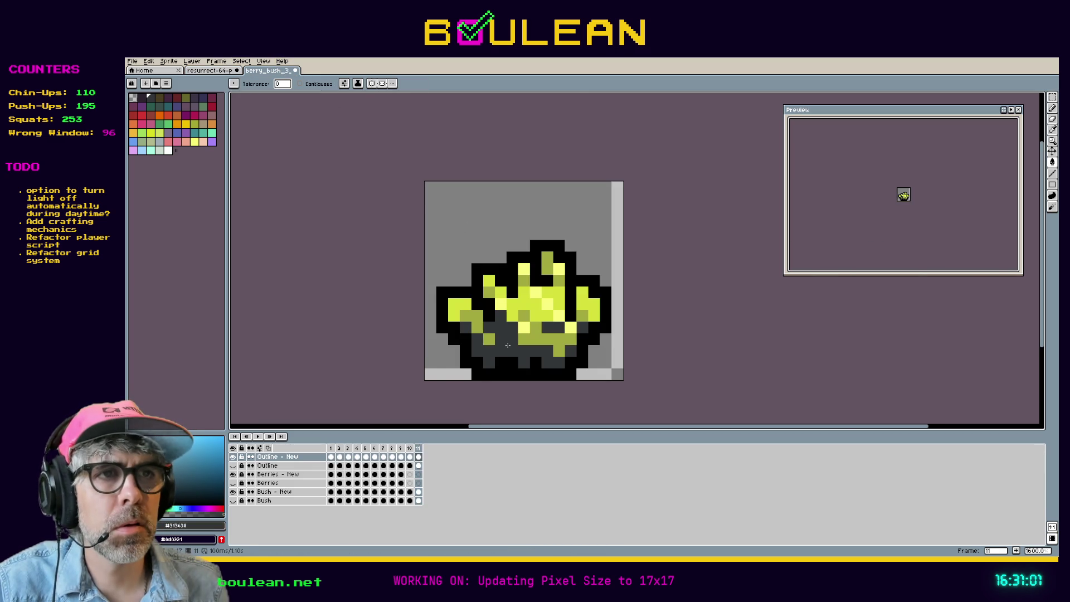
key(ctrl+z)
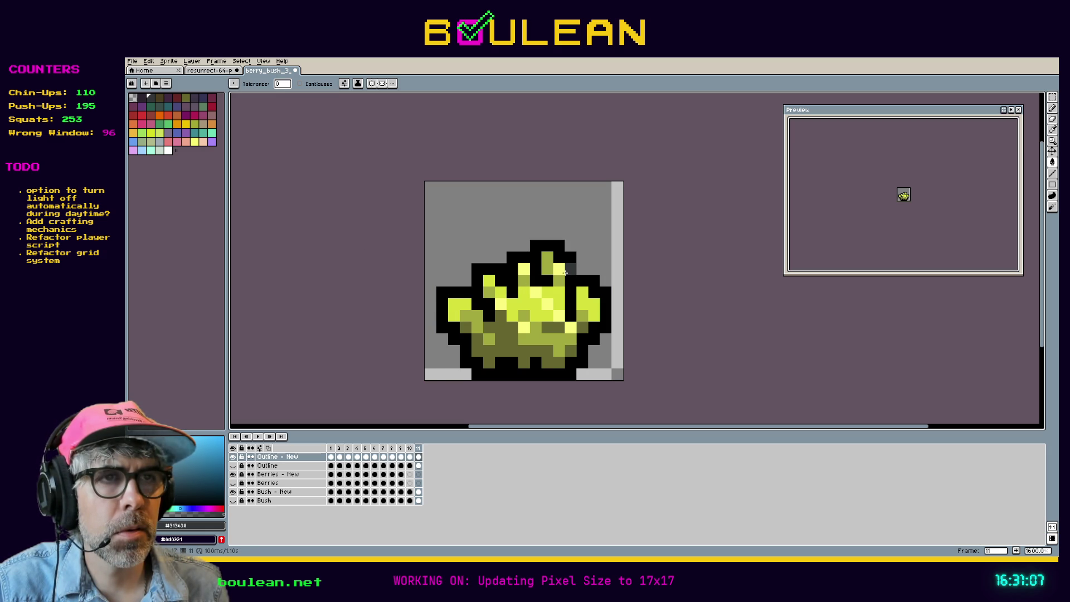
key(ctrl+z)
key(ctrl+z)
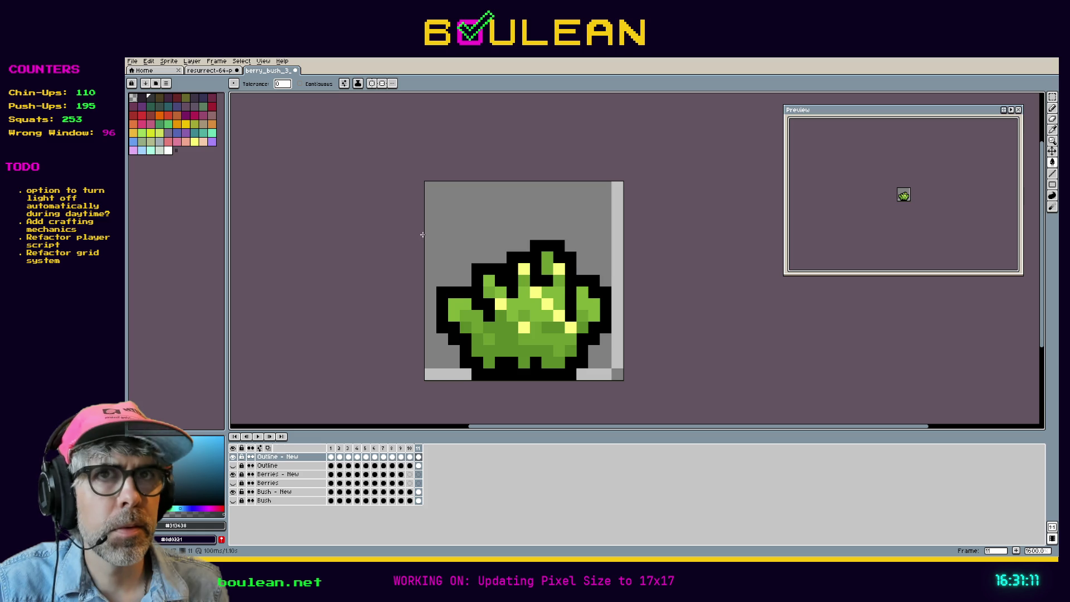
Bucket-fill the yellow berry pixels purple
click(212, 143)
click(486, 302)
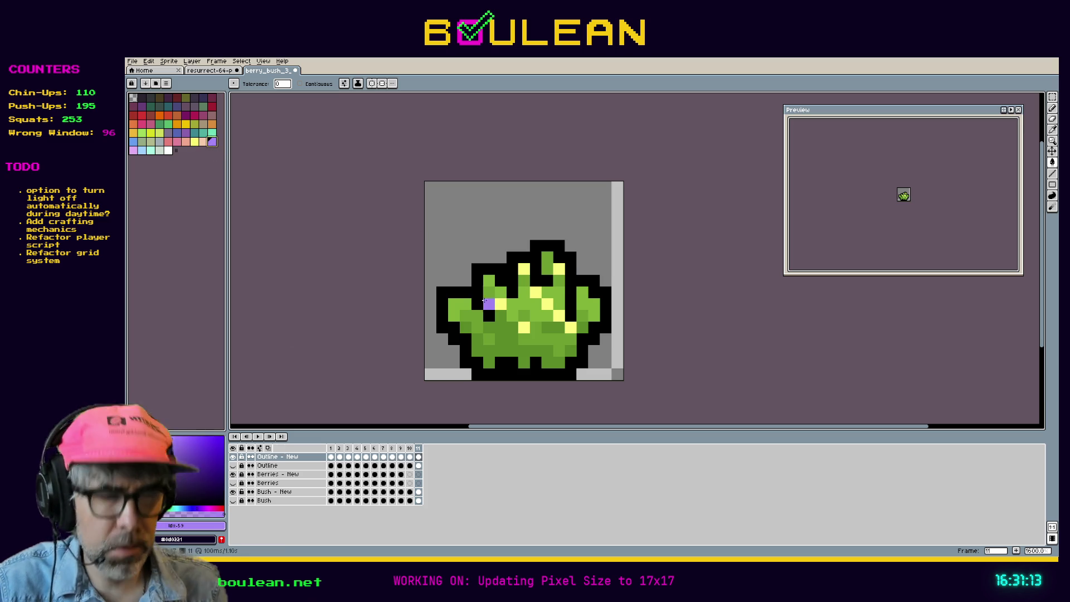
click(523, 323)
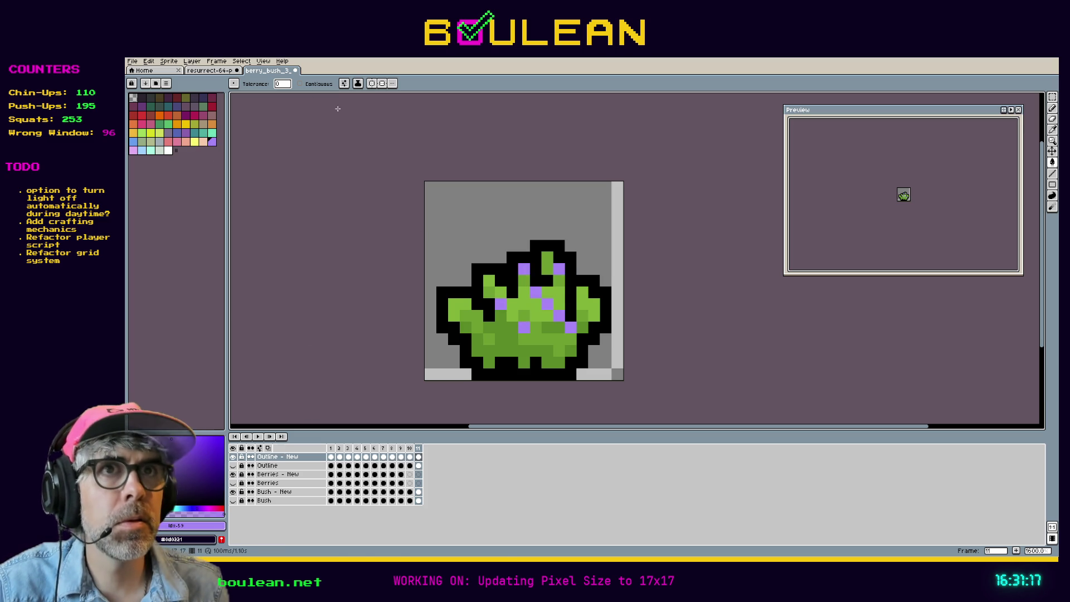
Fill the light-green upper leaves with bright yellow sampled from Resurrect 64
click(217, 71)
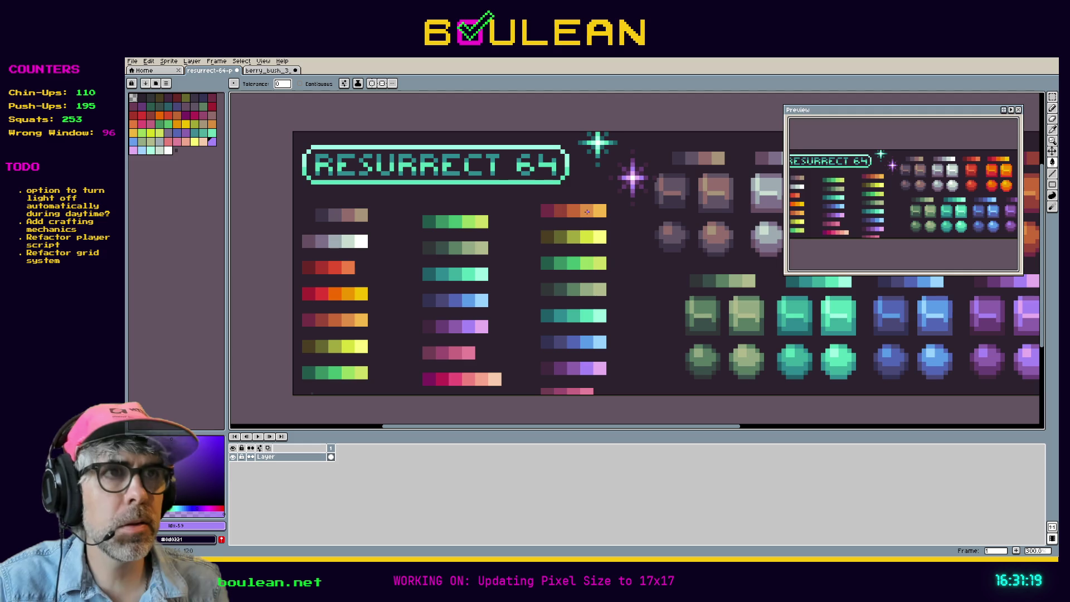
key(i)
click(600, 236)
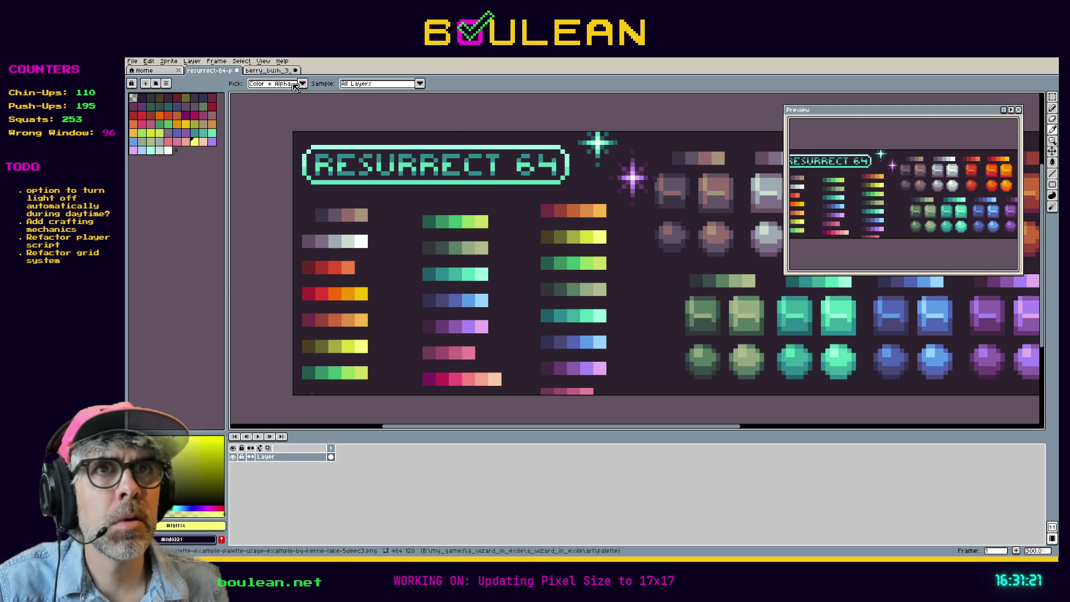
click(266, 71)
key(g)
click(527, 296)
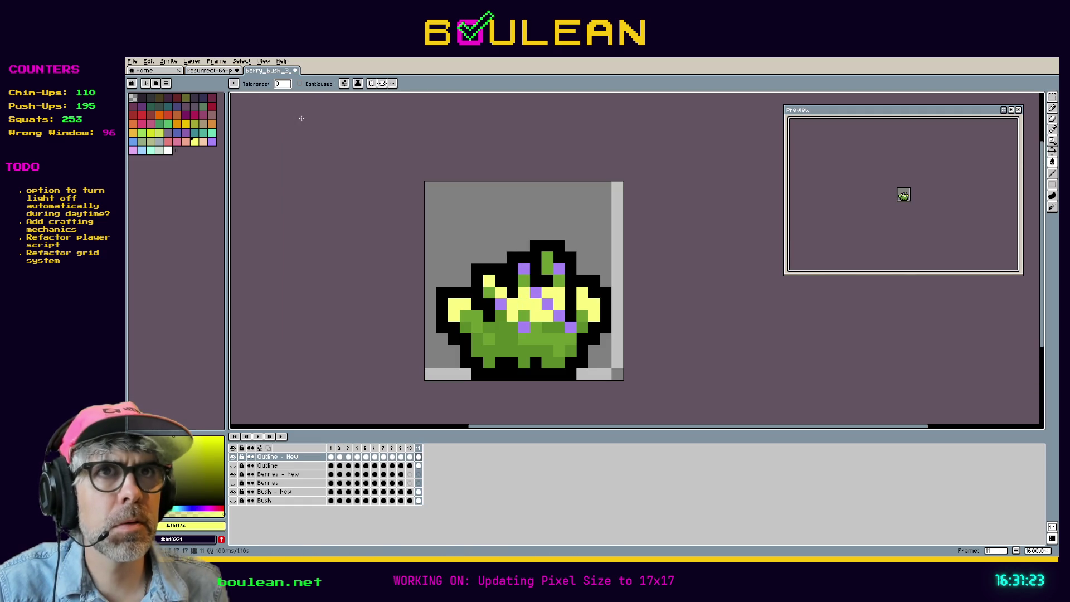
Fill the middle bush band with Resurrect 64 yellow-green and sample an olive shade
click(210, 71)
key(i)
click(587, 233)
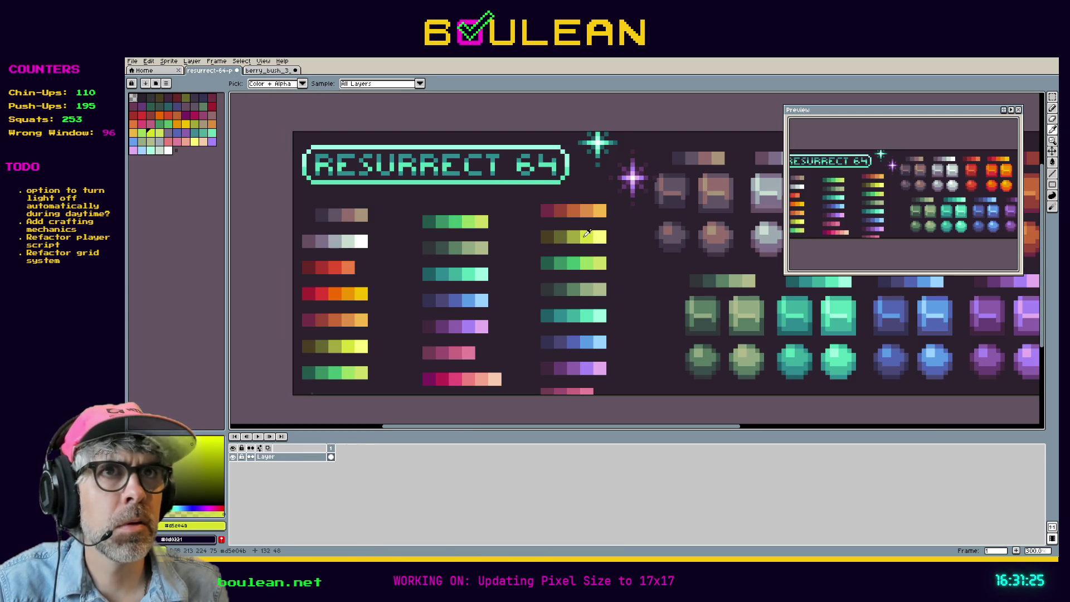
click(273, 72)
key(g)
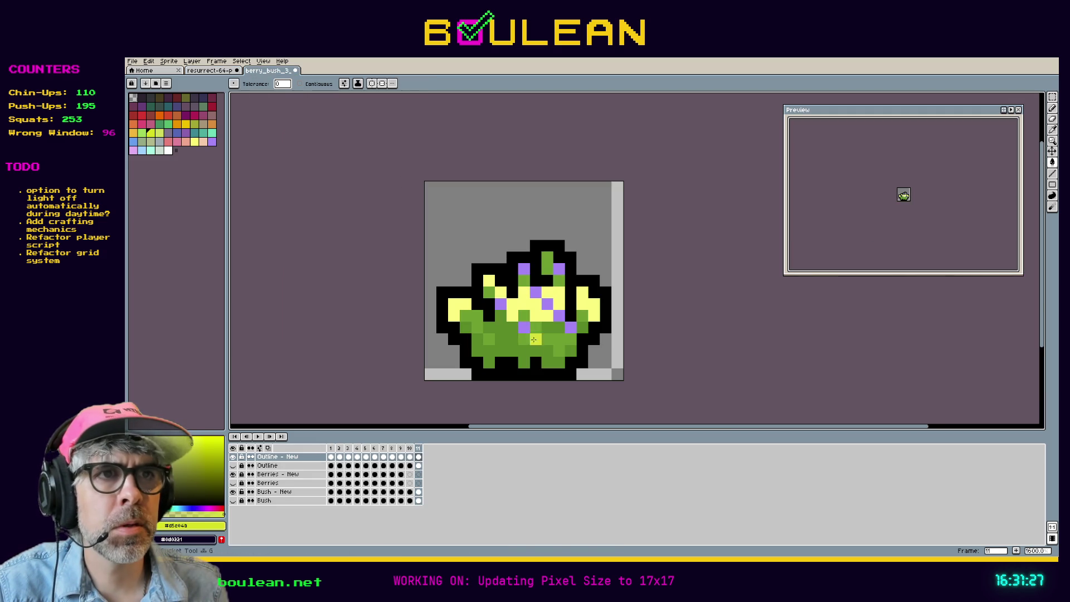
click(535, 338)
click(209, 70)
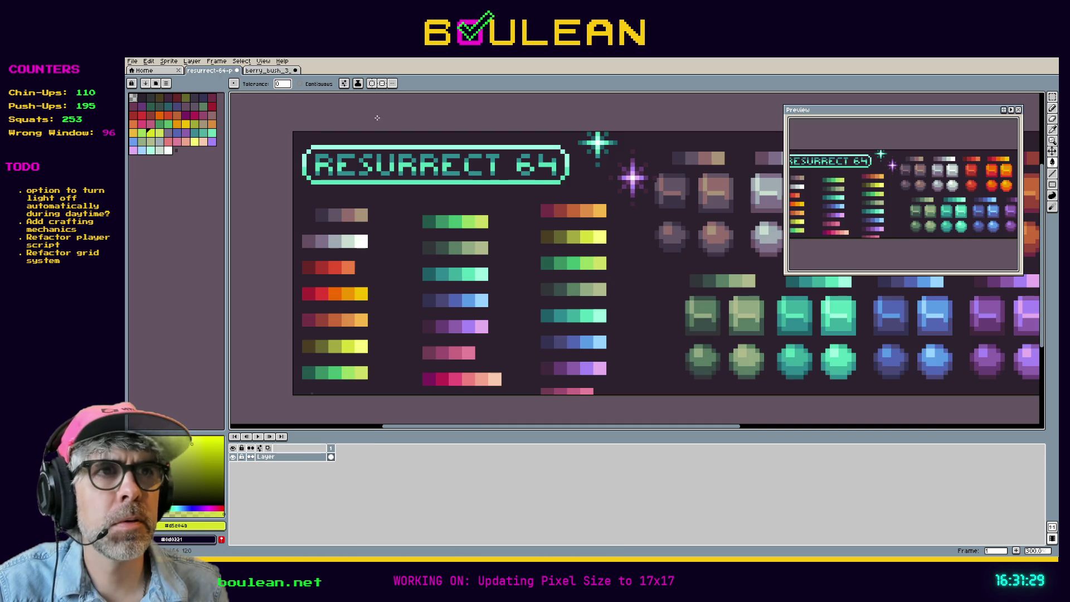
key(i)
click(267, 71)
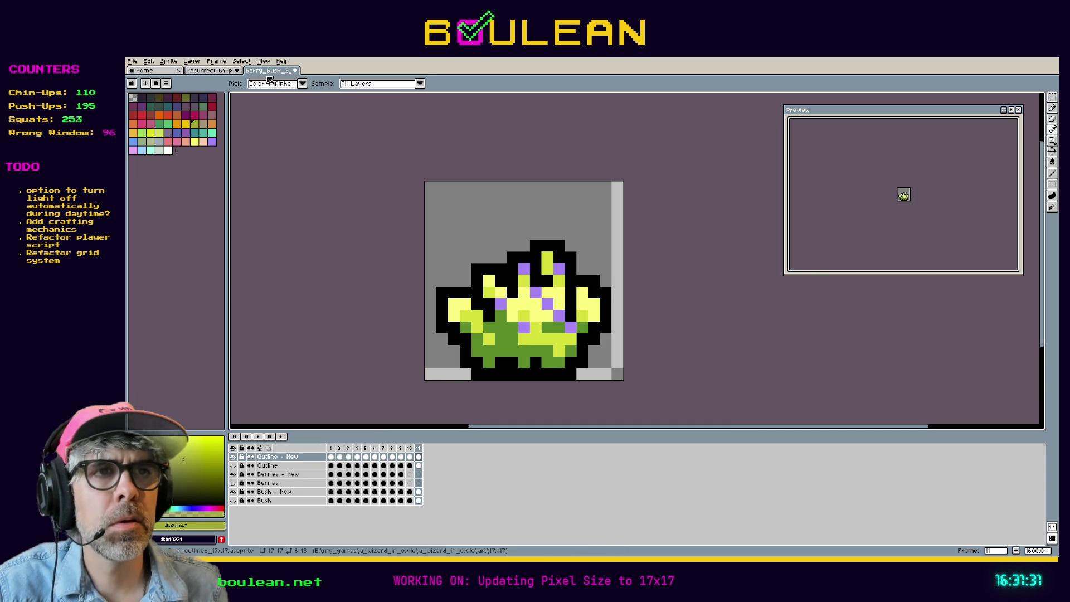
Fill the lower bush olive, then undo a trial recolour of the purple berries
key(g)
click(526, 359)
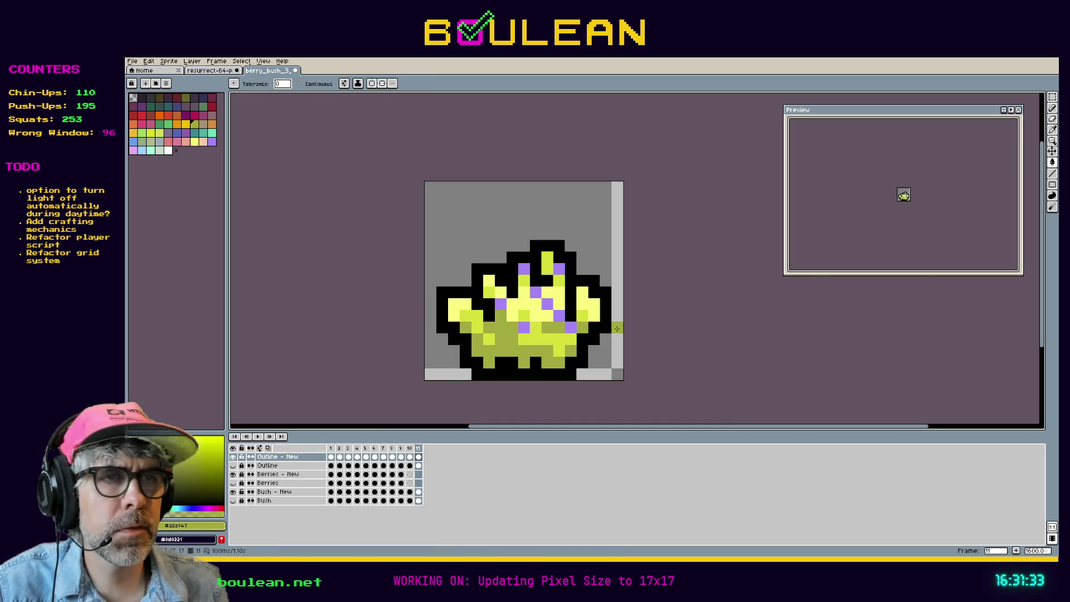
key(i)
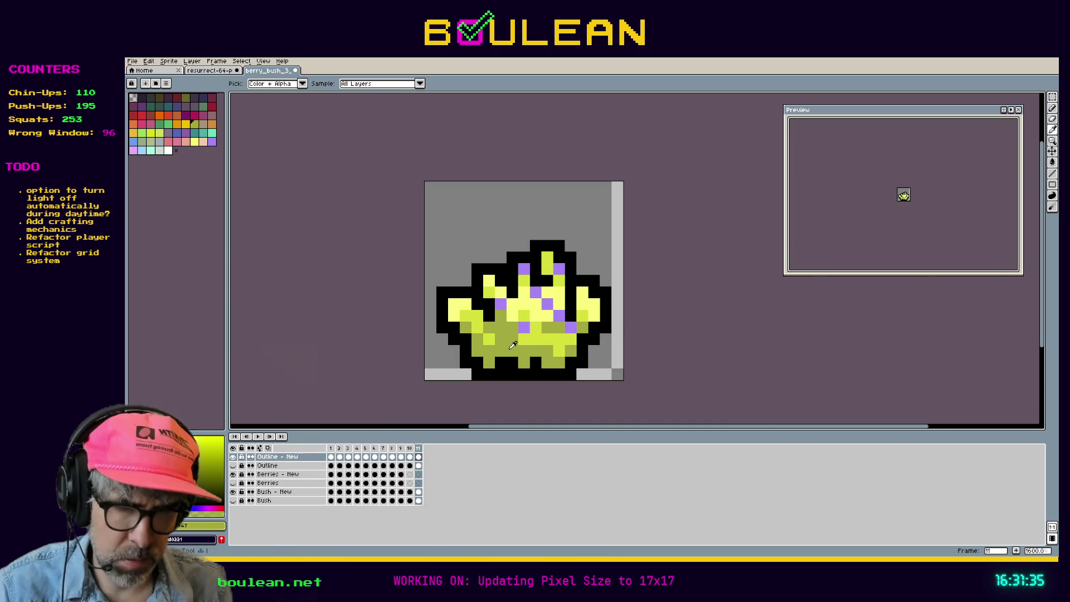
key(g)
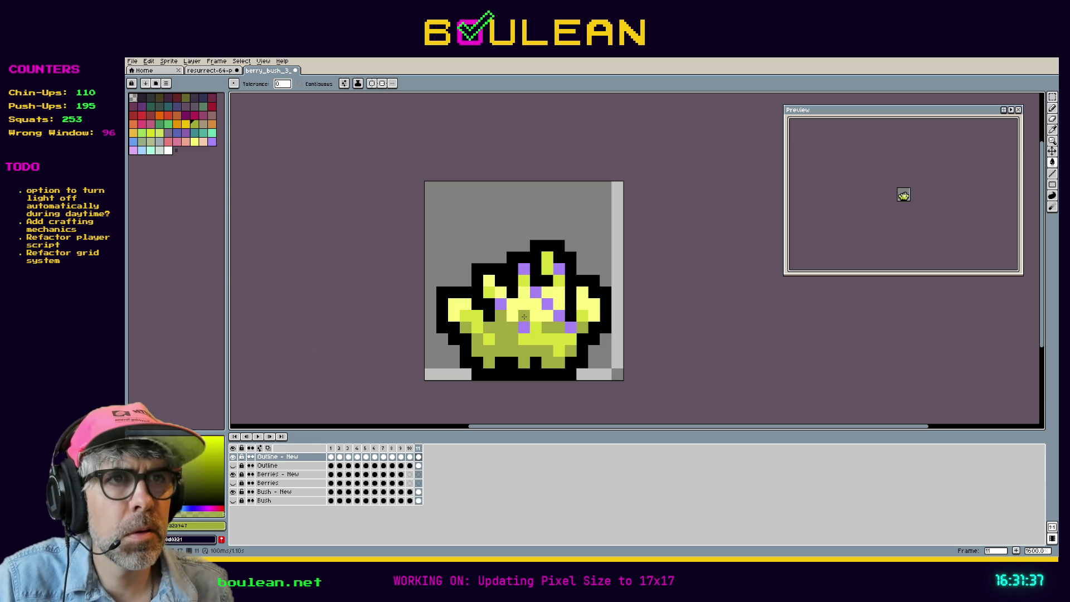
click(526, 325)
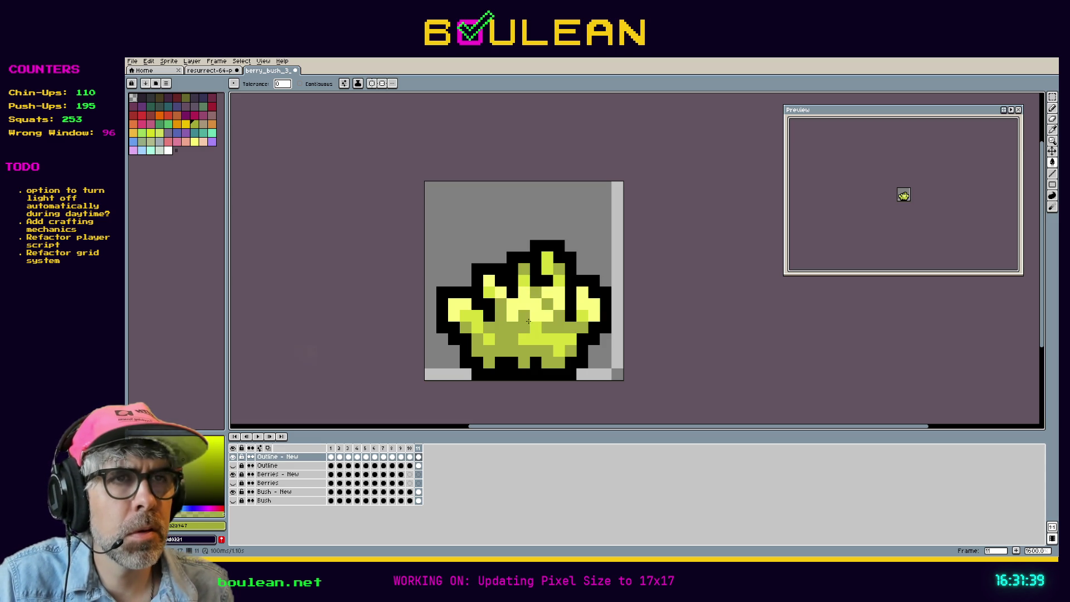
key(ctrl+z)
Enable Contiguous and cover the purple berry pixels with light yellow and yellow-green
click(316, 85)
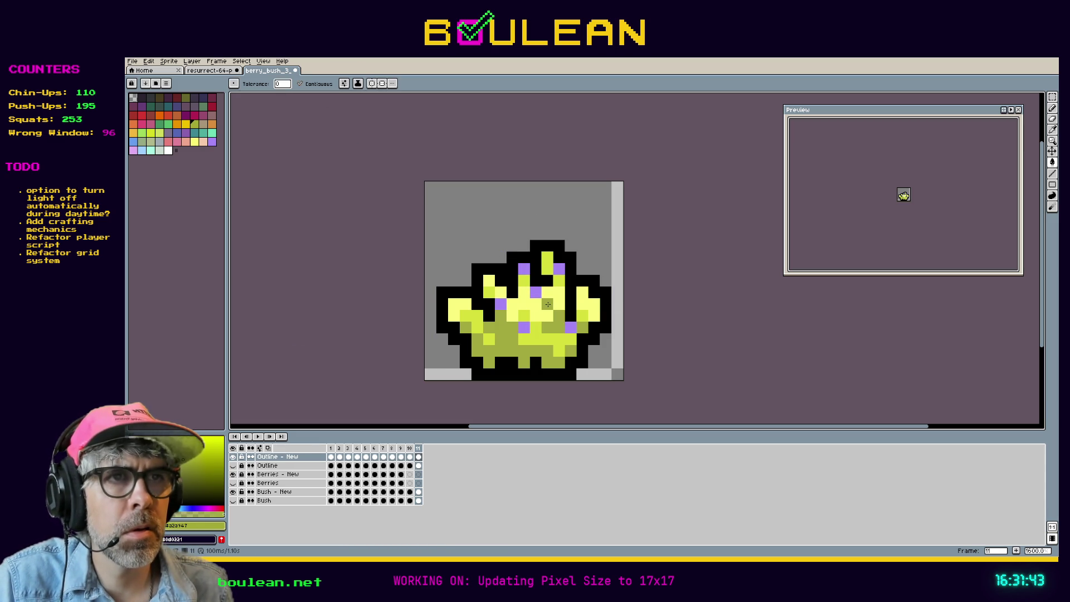
alt+click(542, 311)
click(523, 270)
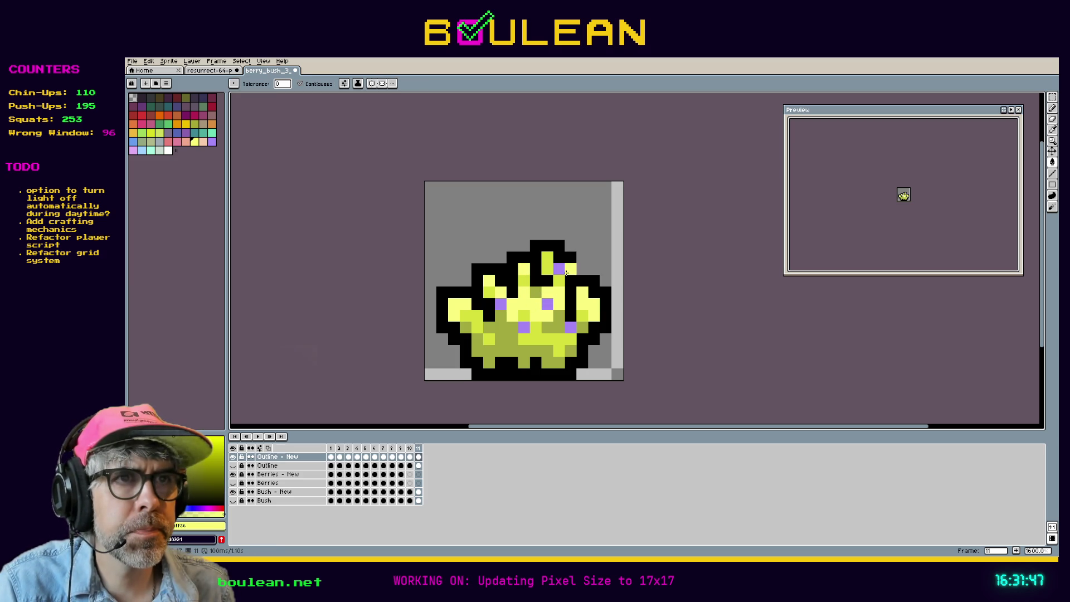
alt+click(541, 331)
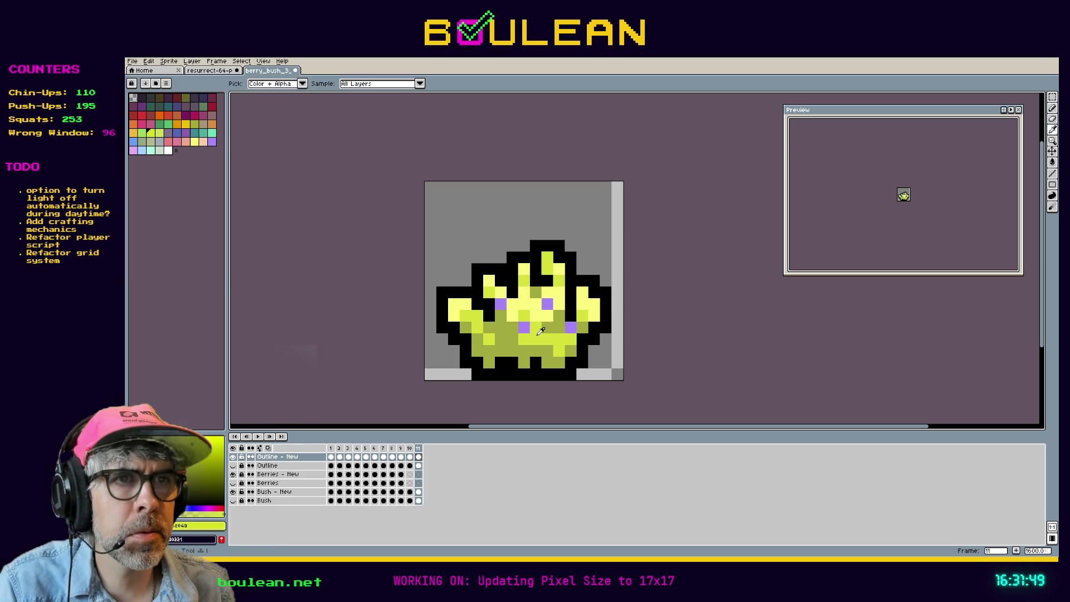
key(ctrl+z)
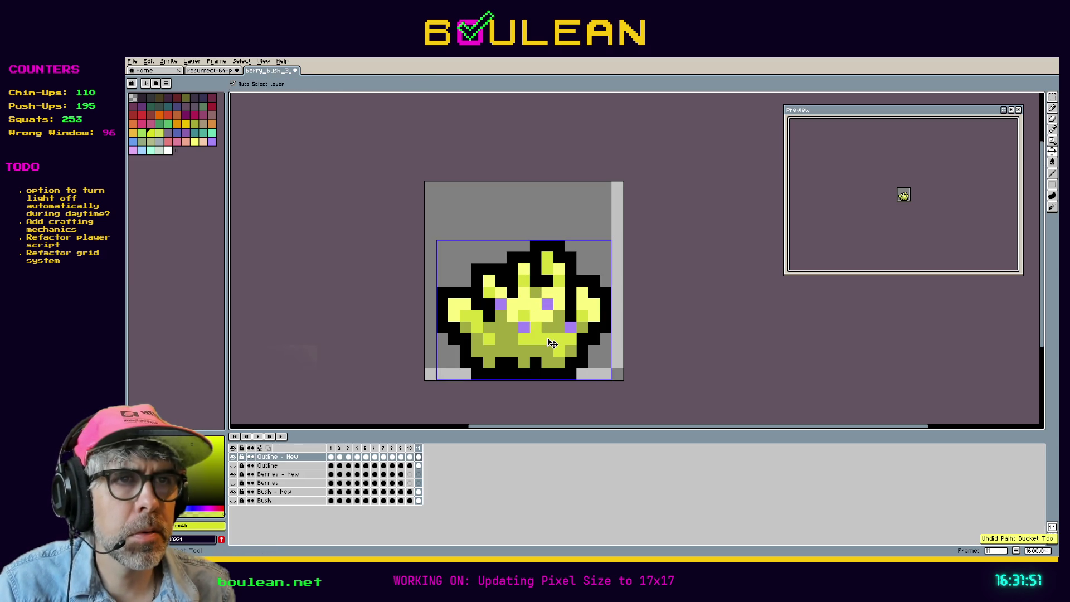
click(499, 299)
click(542, 306)
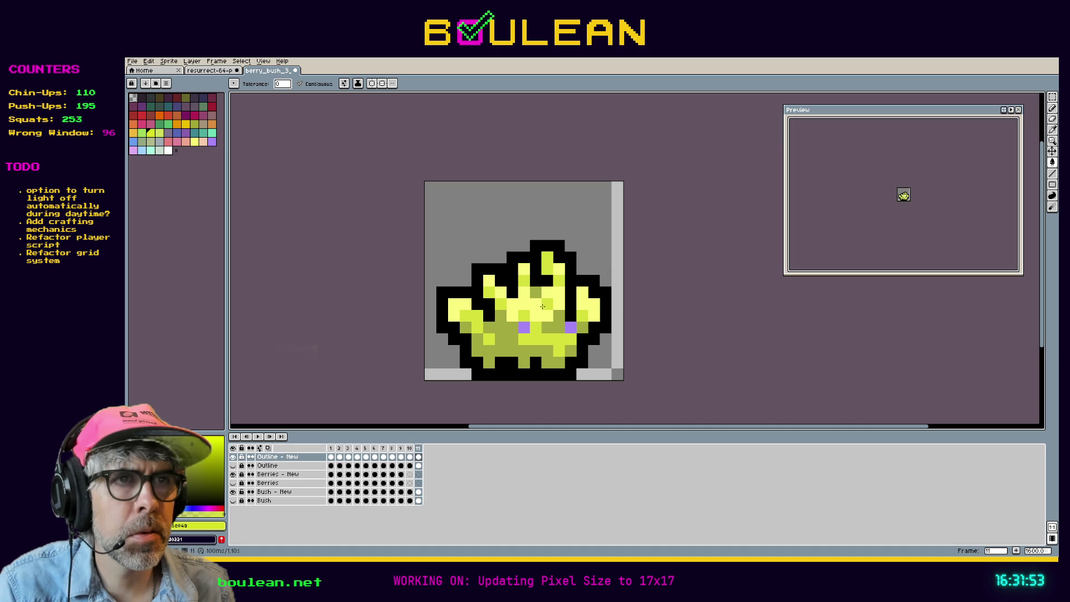
click(570, 328)
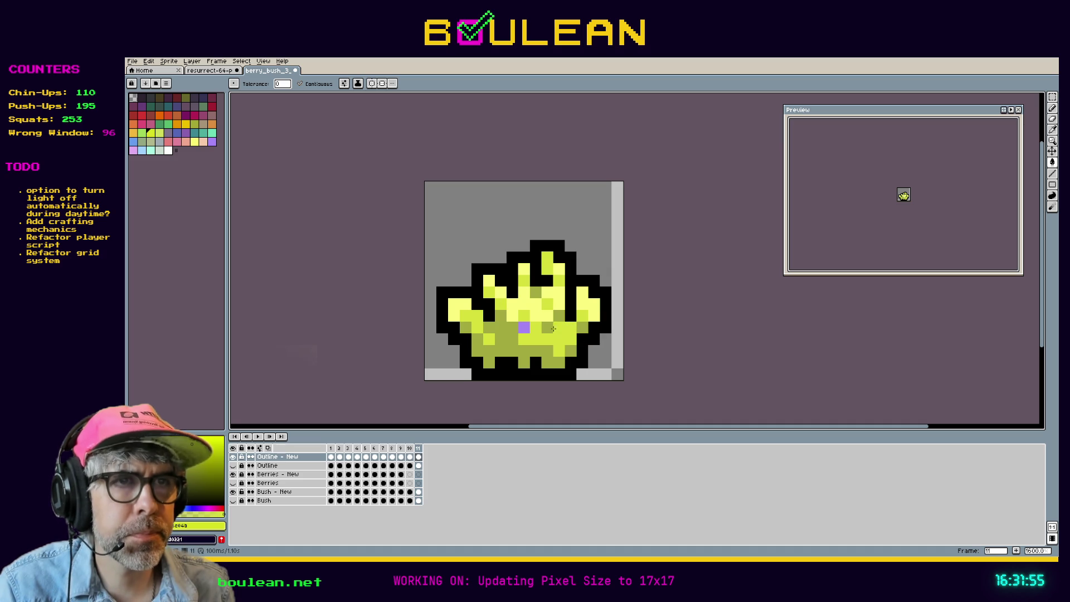
Paint over the last purple berry pixel green, undo a trial brightening, and take the Pencil
key(alt)
click(523, 329)
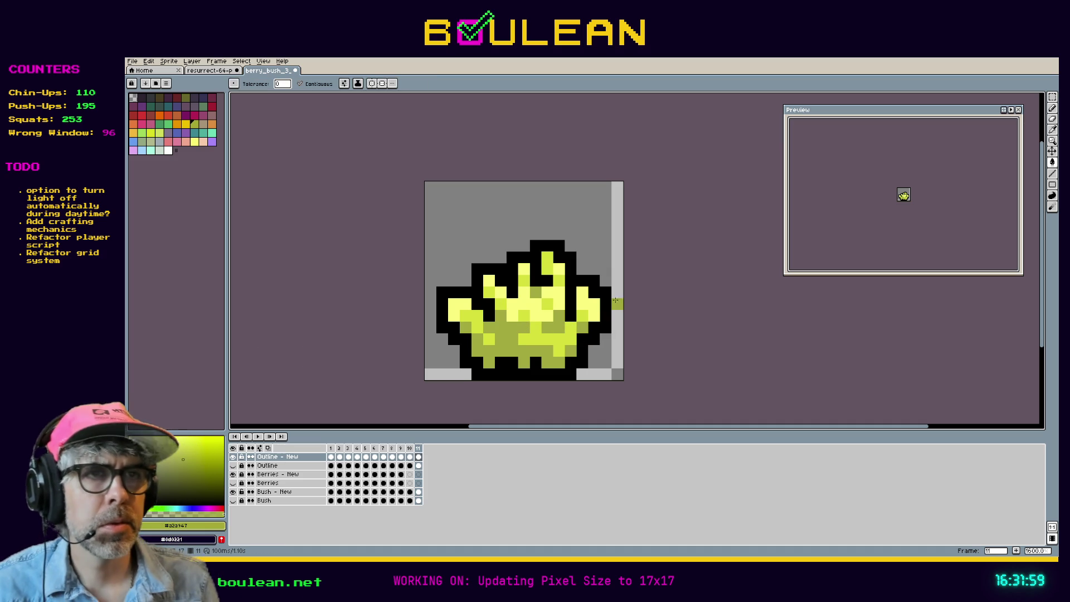
key(alt)
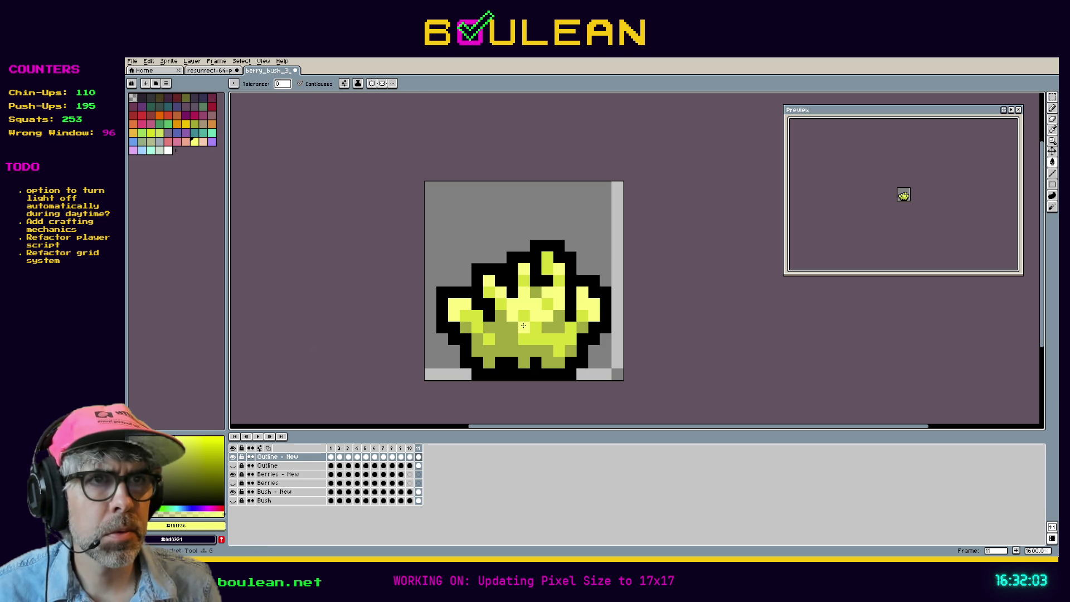
click(524, 326)
key(ctrl+z)
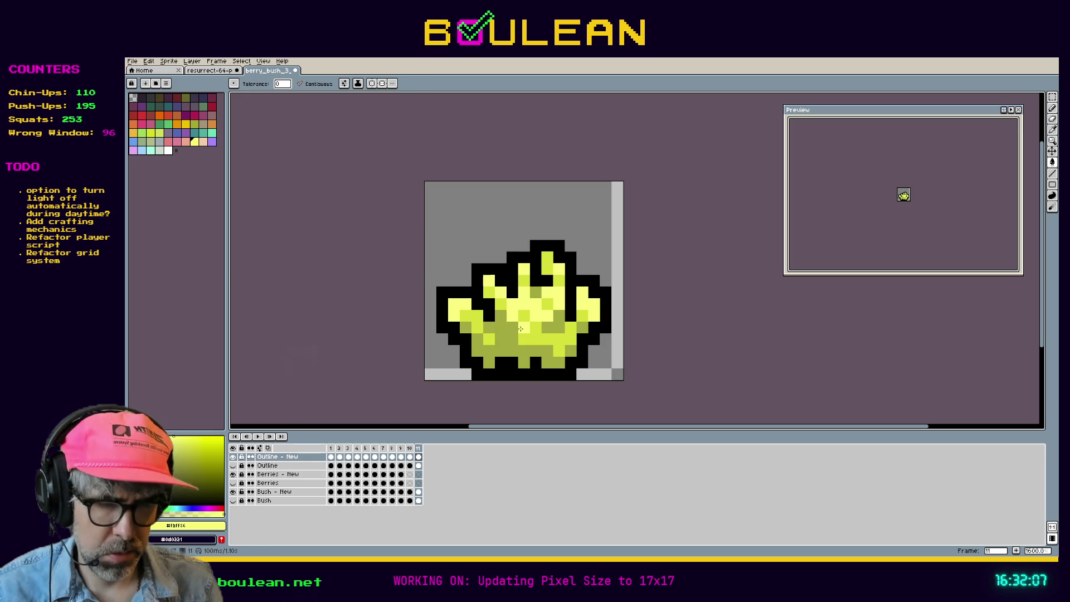
key(b)
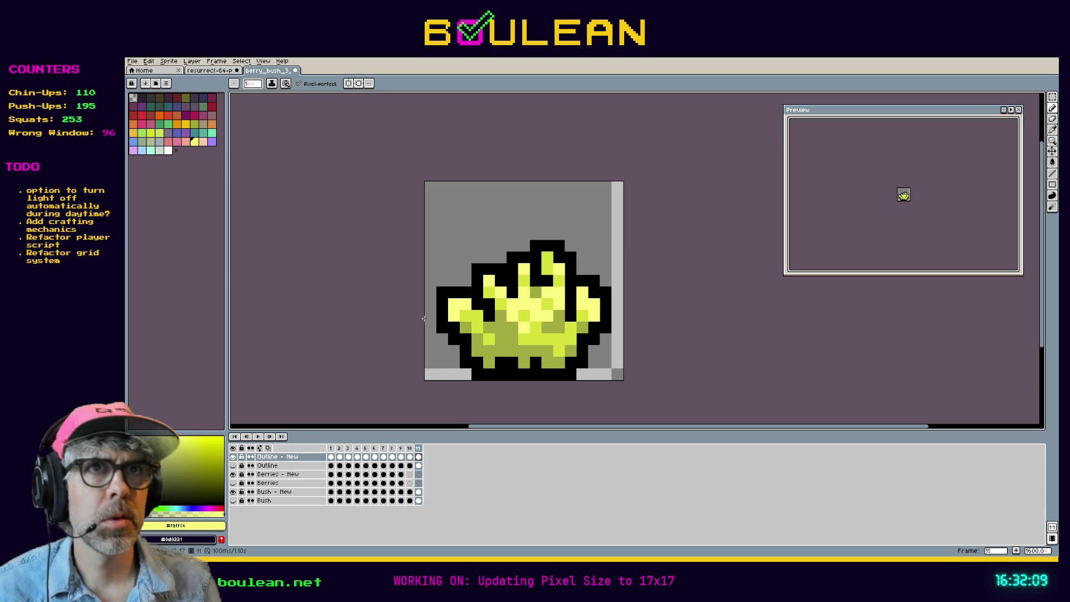
Save the berry bush sprite and zoom into the running game's map to preview it
key(ctrl+s)
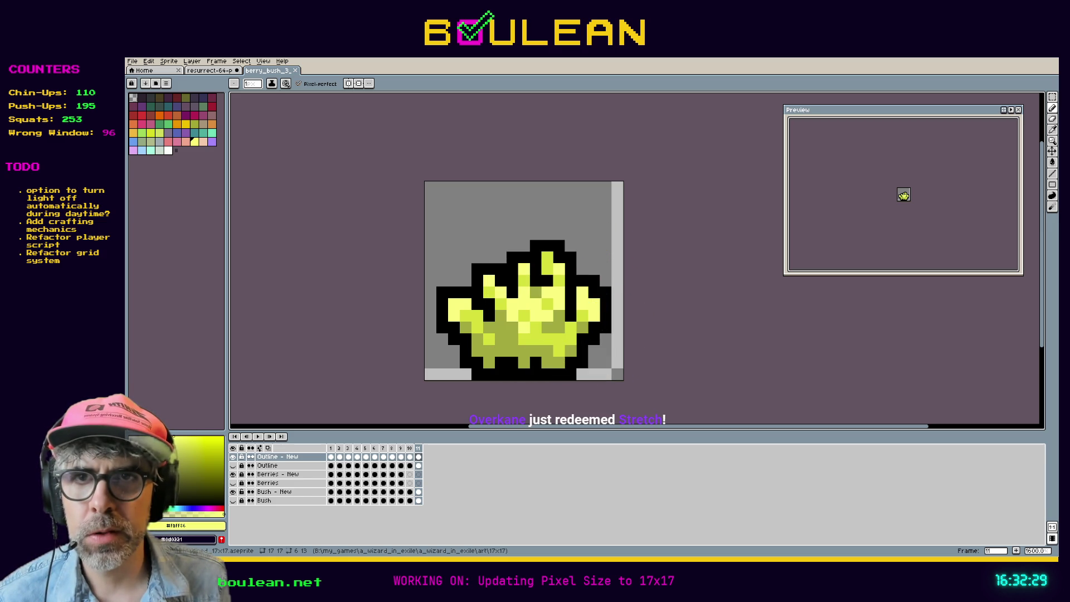
key(alt+Tab)
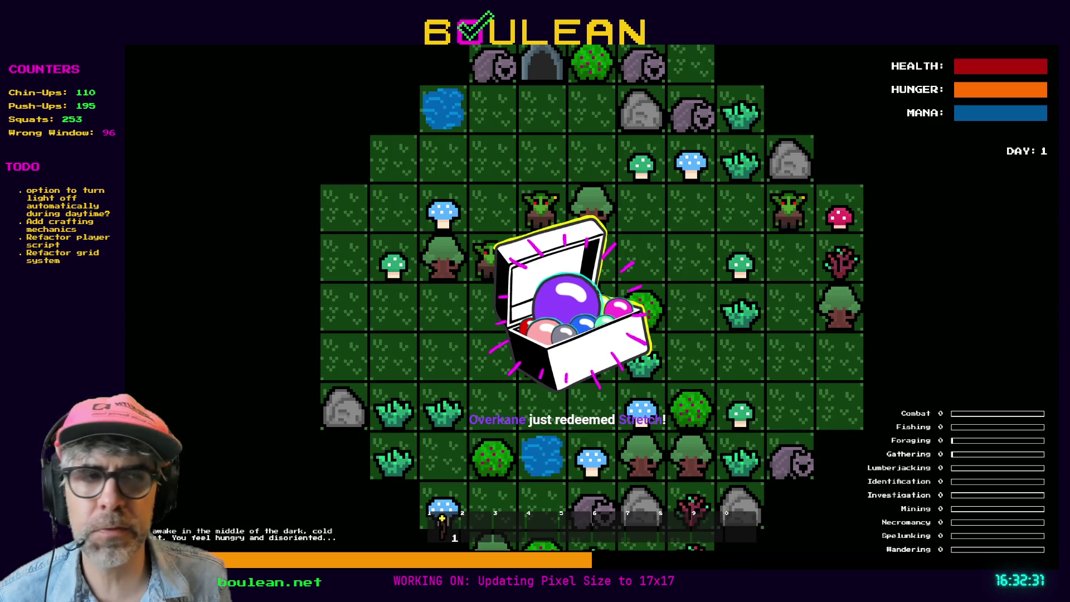
scroll(642, 292, up, 4)
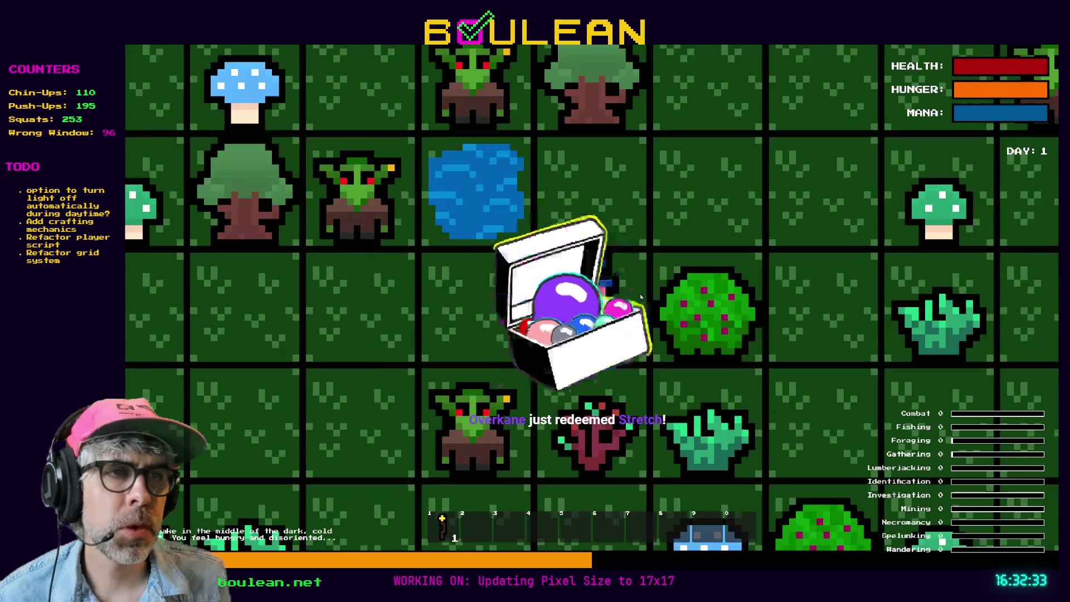
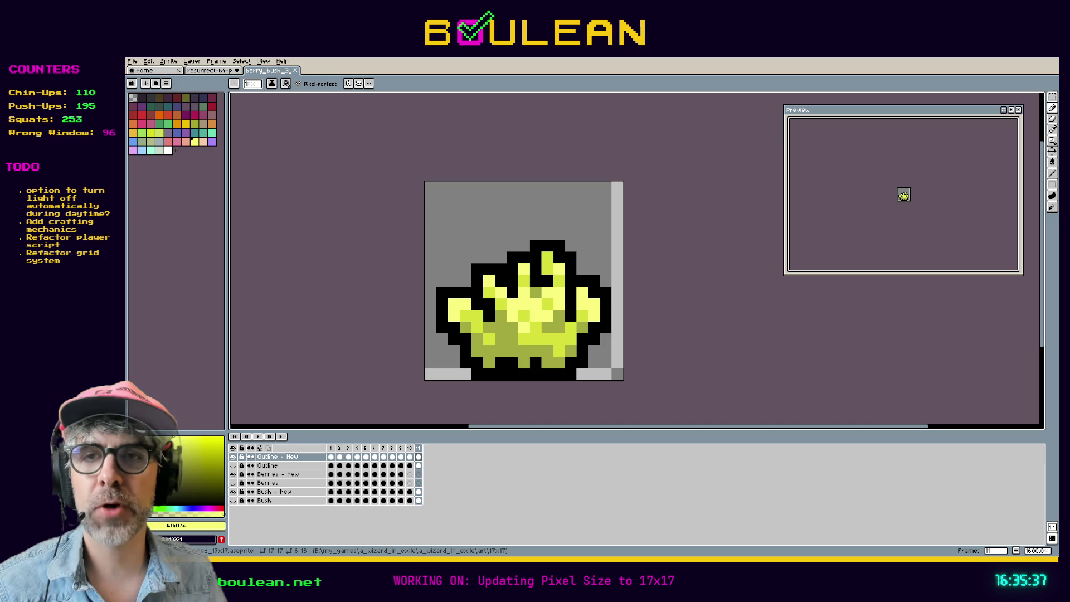
Switch from Aseprite to the Firefox window showing the imgflip meme
key(alt+Tab)
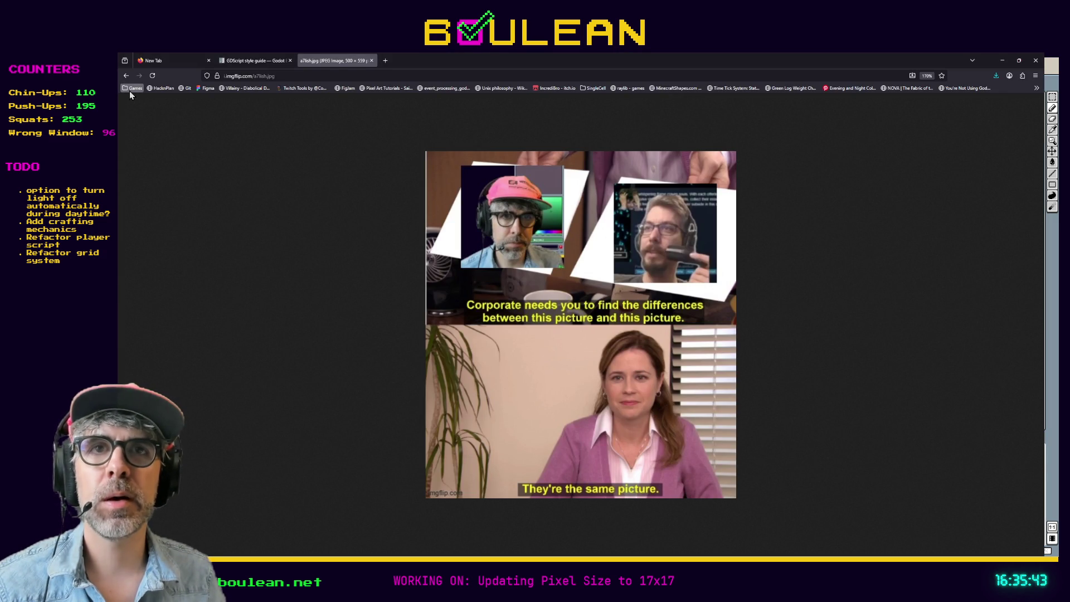
Go to typer.io from the Games bookmark and create a private Group Play lobby
click(164, 150)
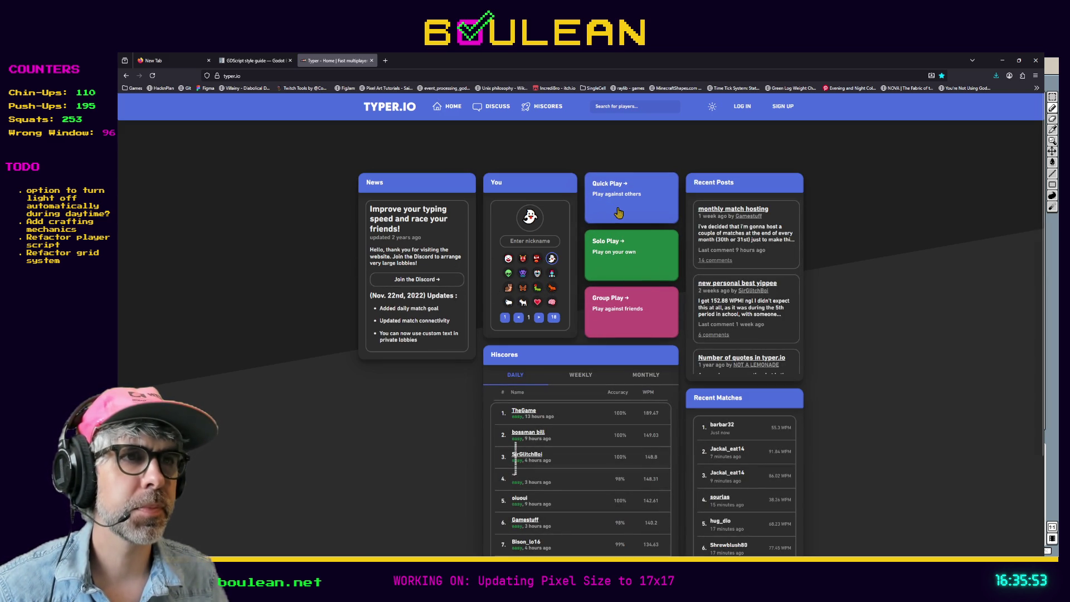
click(606, 322)
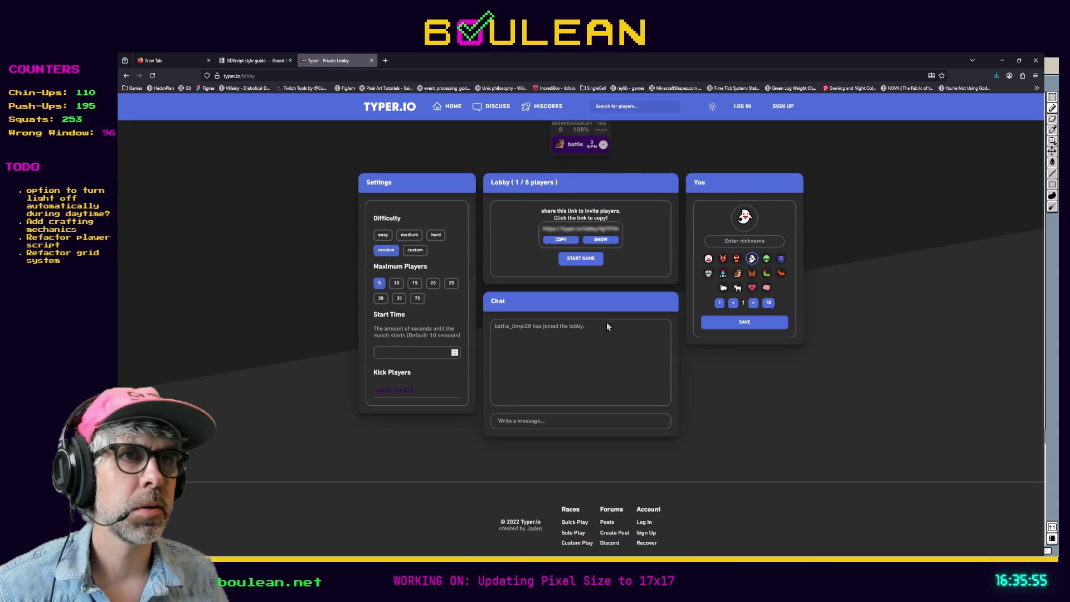
Copy the lobby invite link, make the browser fullscreen, and save a player nickname
click(554, 240)
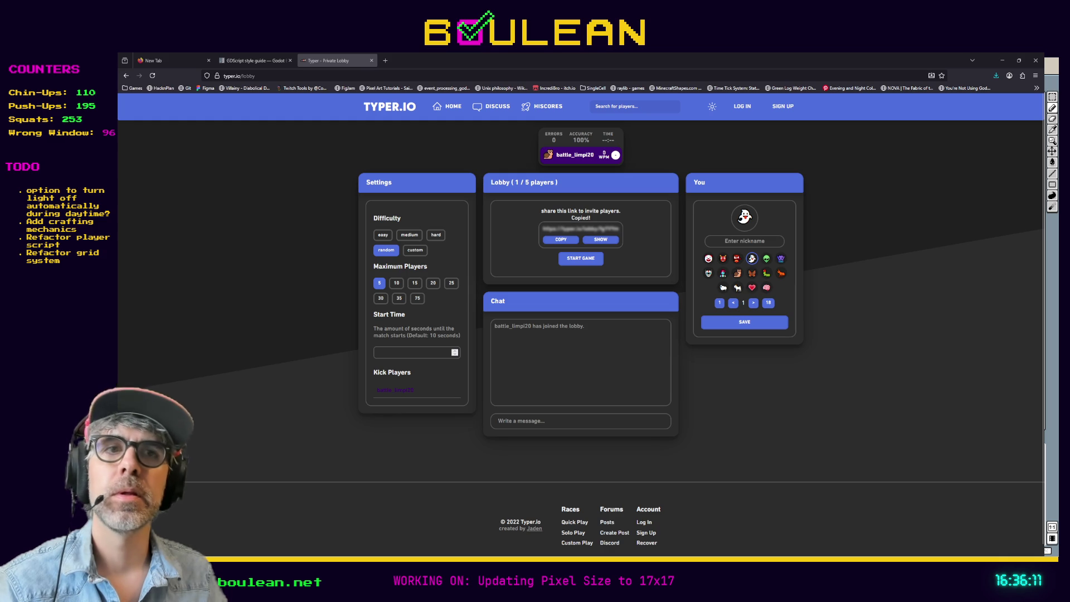
key(F11)
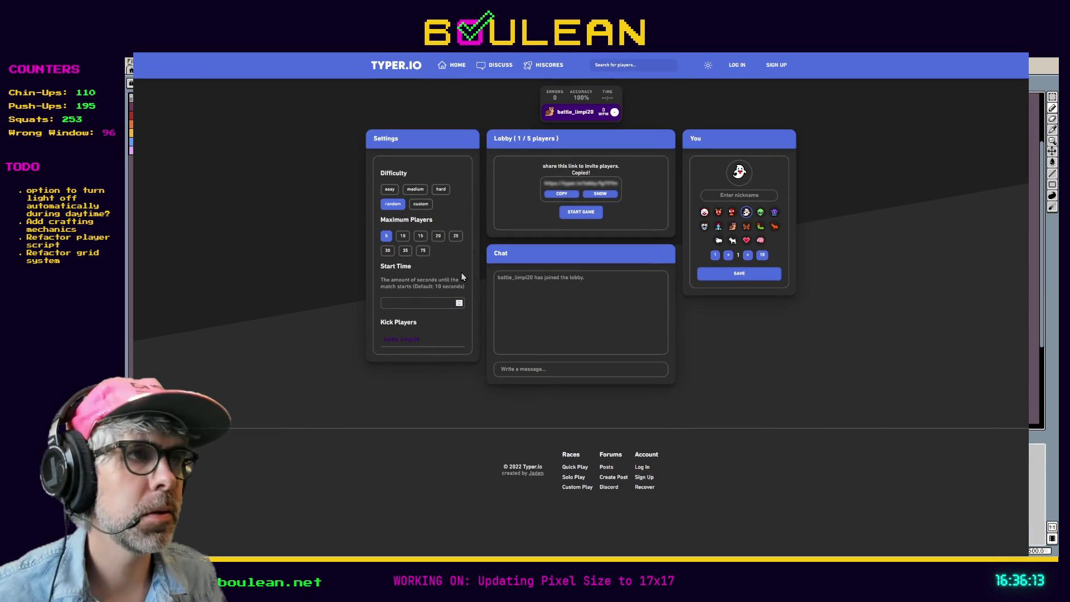
click(747, 191)
text(boulean)
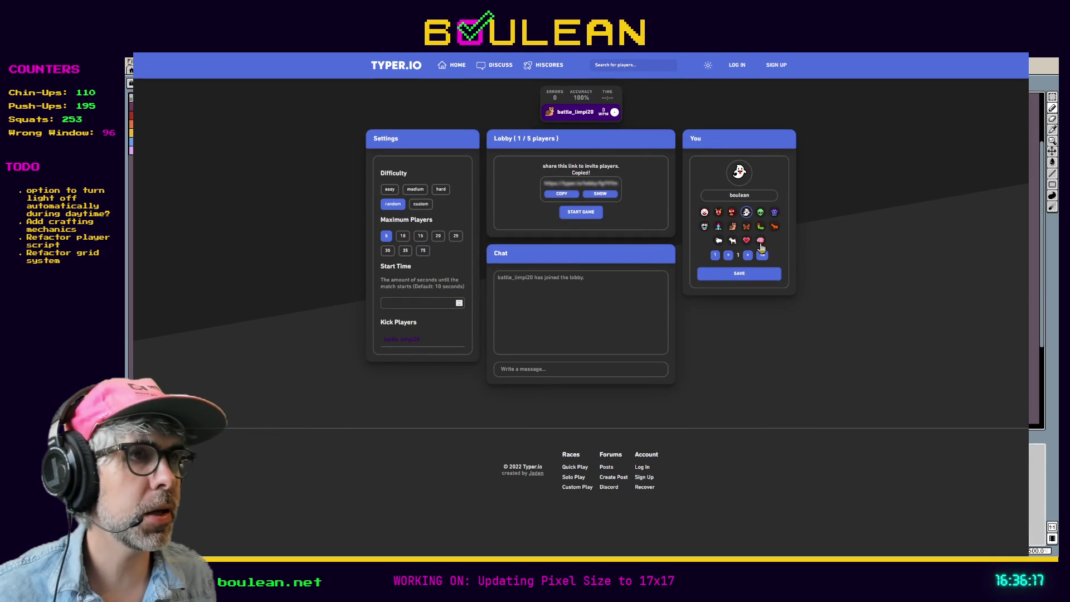
click(730, 273)
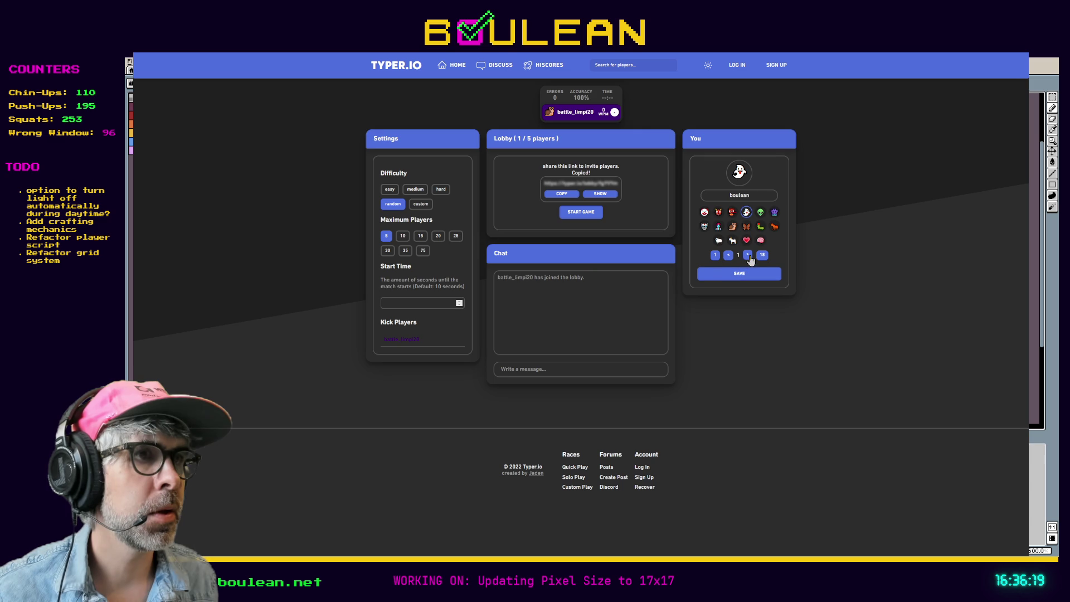
Page forward through the avatar choices to avatar page 17
click(748, 257)
click(748, 256)
click(748, 256)
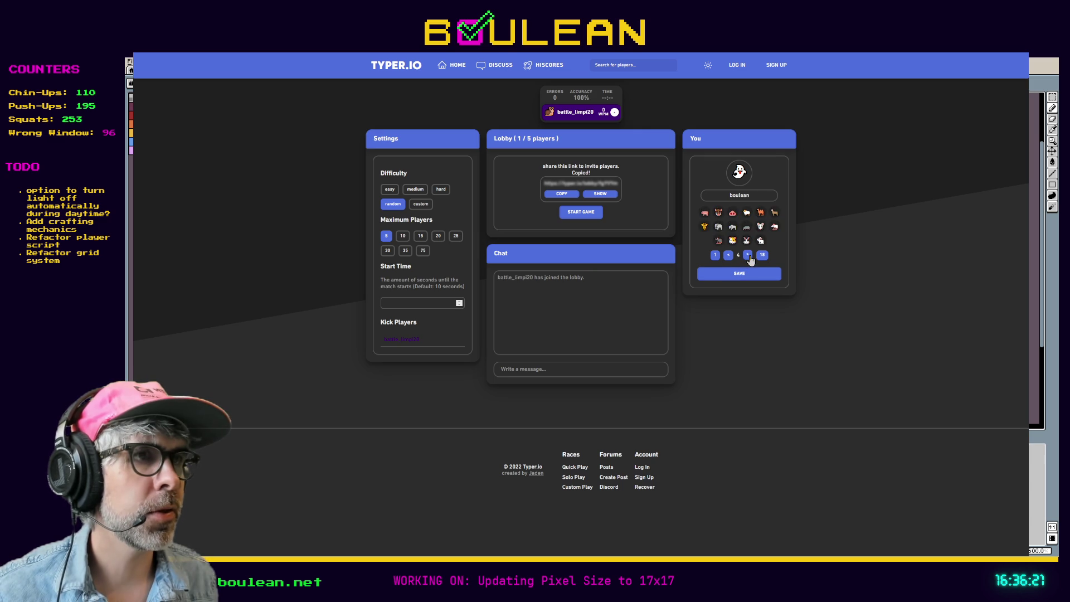
click(748, 255)
click(748, 256)
click(748, 256)
click(749, 255)
click(748, 255)
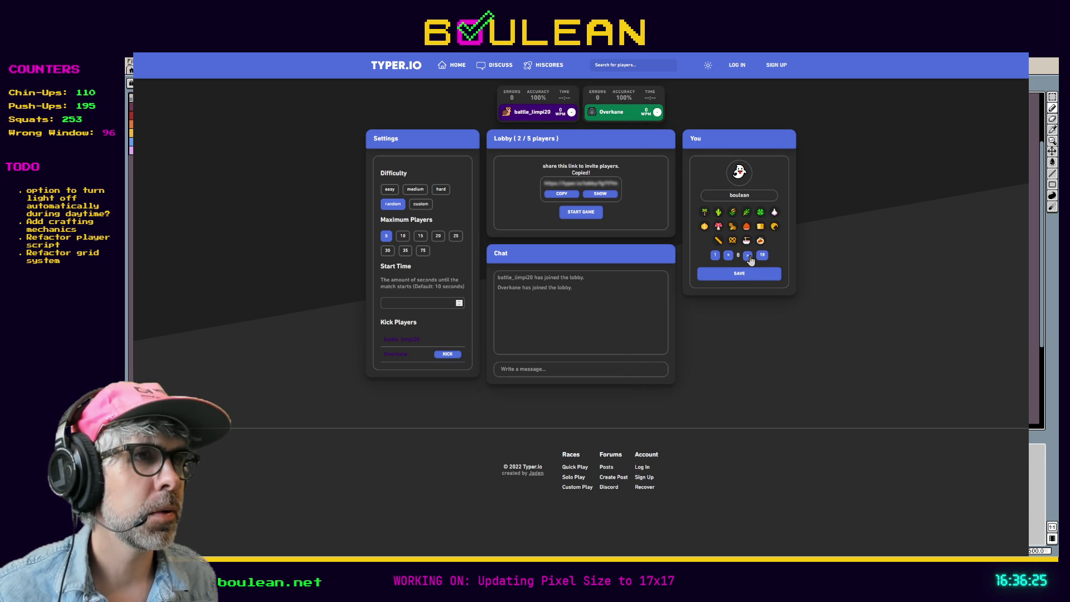
click(748, 255)
click(749, 255)
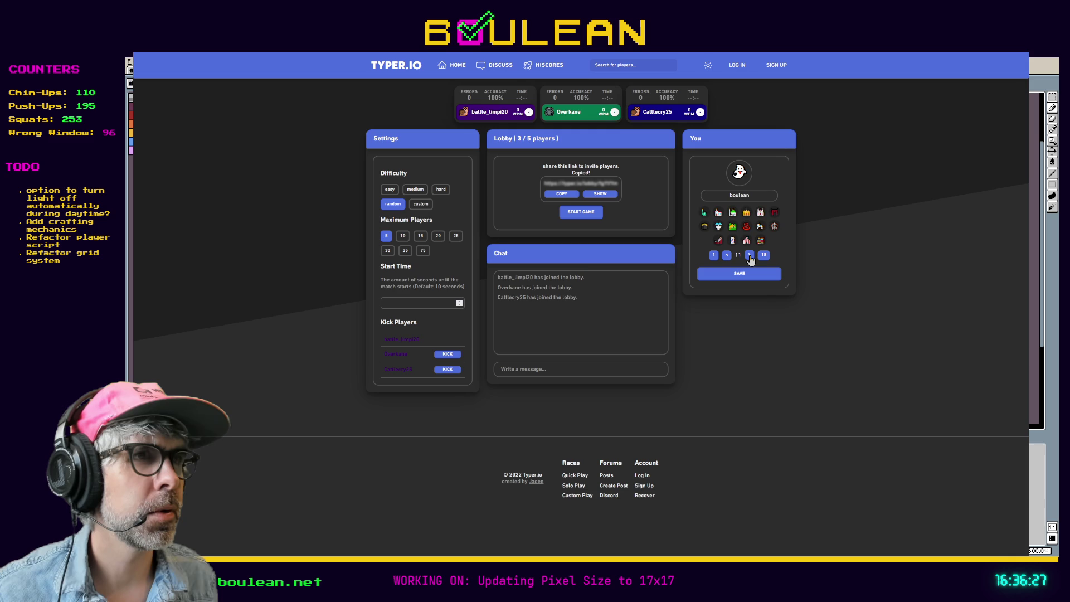
click(749, 255)
click(749, 255)
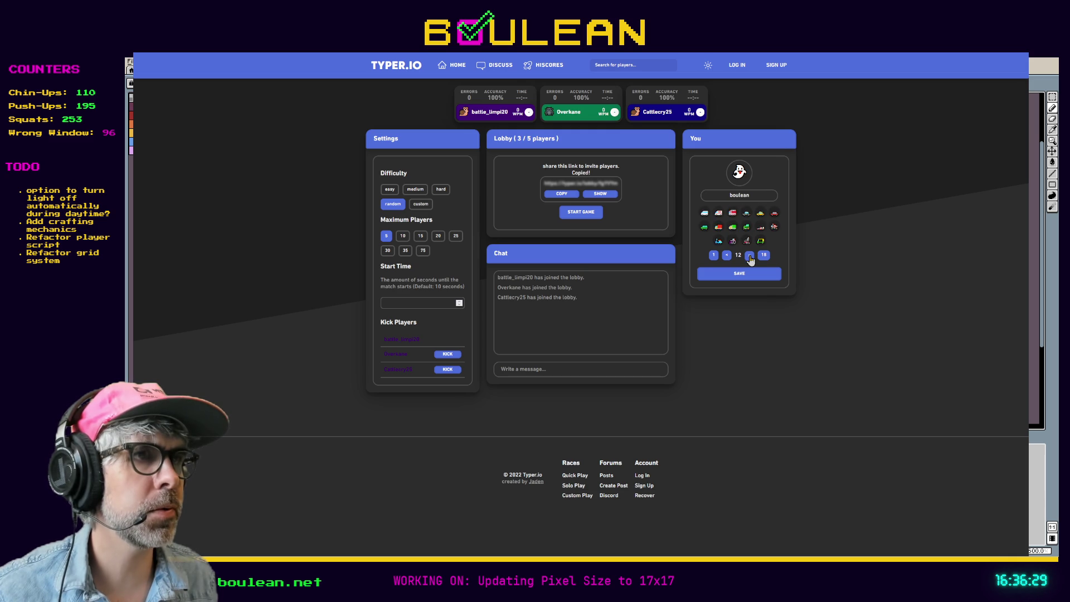
click(749, 255)
click(749, 255)
click(749, 255)
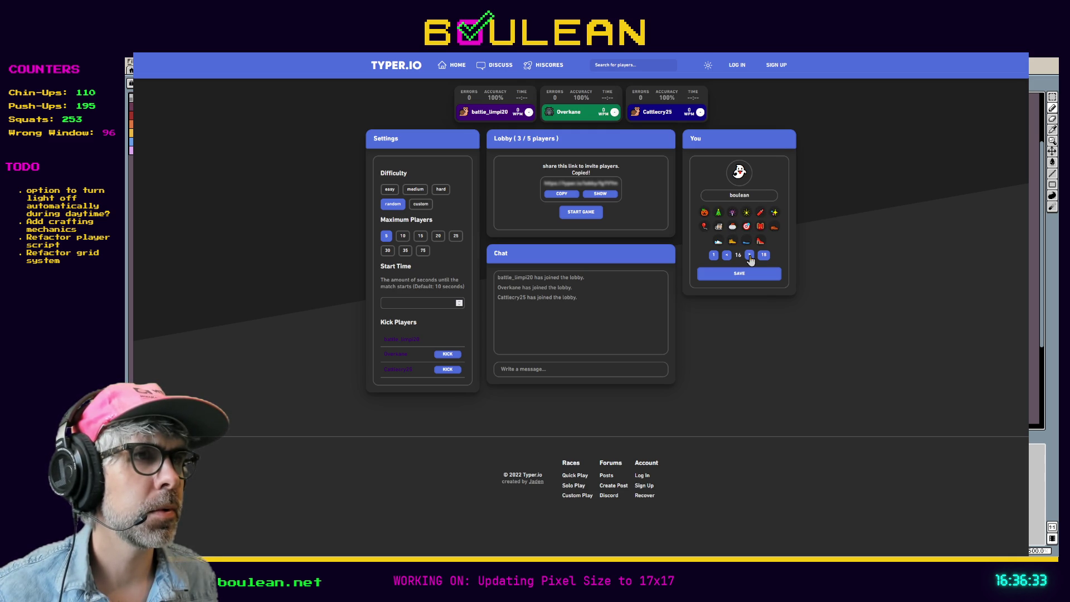
click(750, 256)
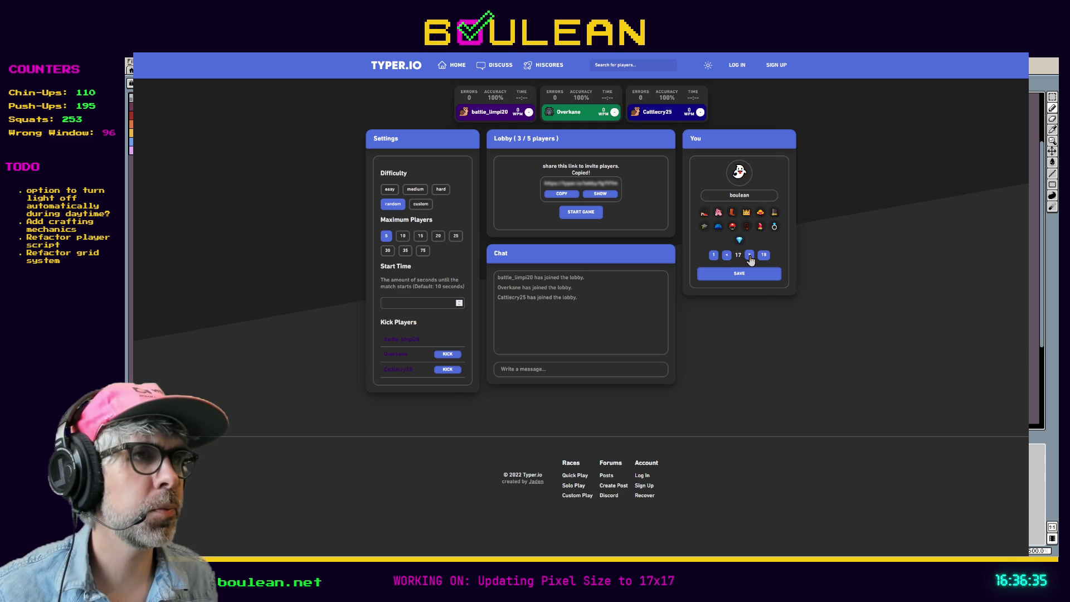
click(750, 255)
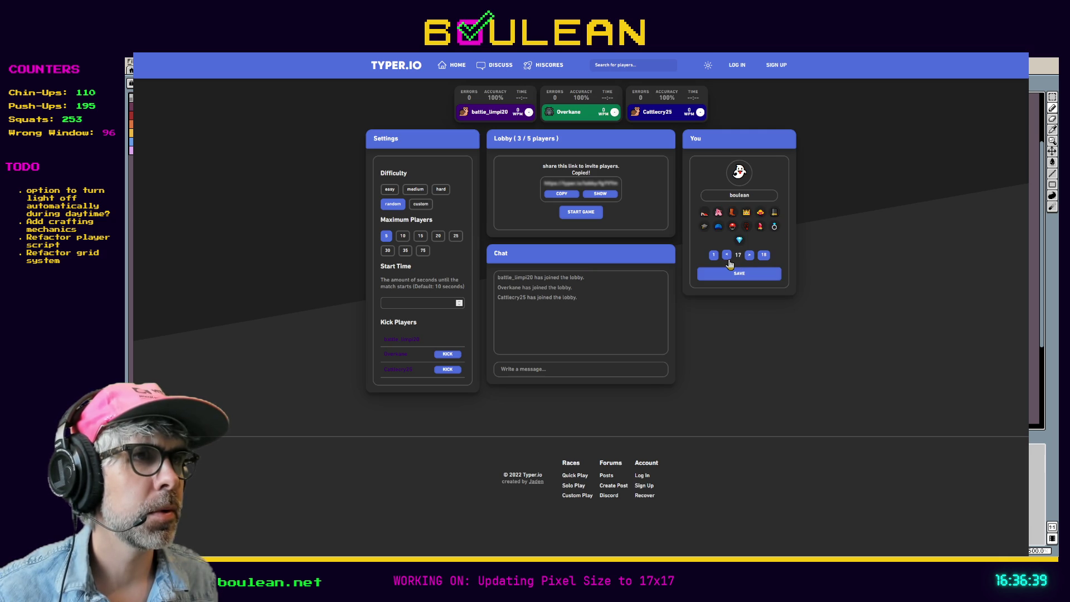
Choose the boot avatar and save it together with the nickname
click(733, 213)
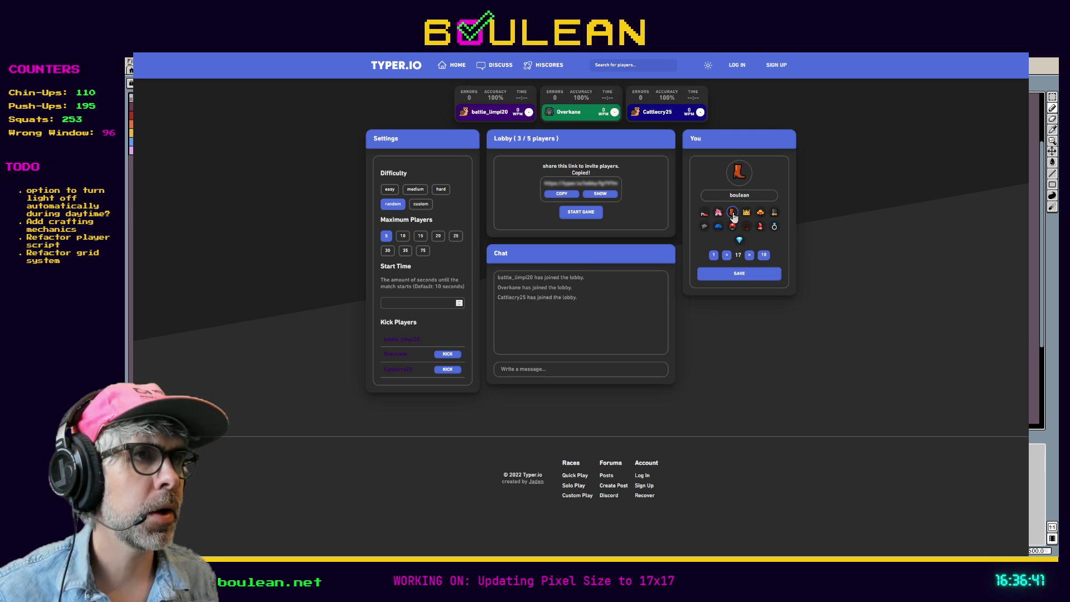
click(735, 274)
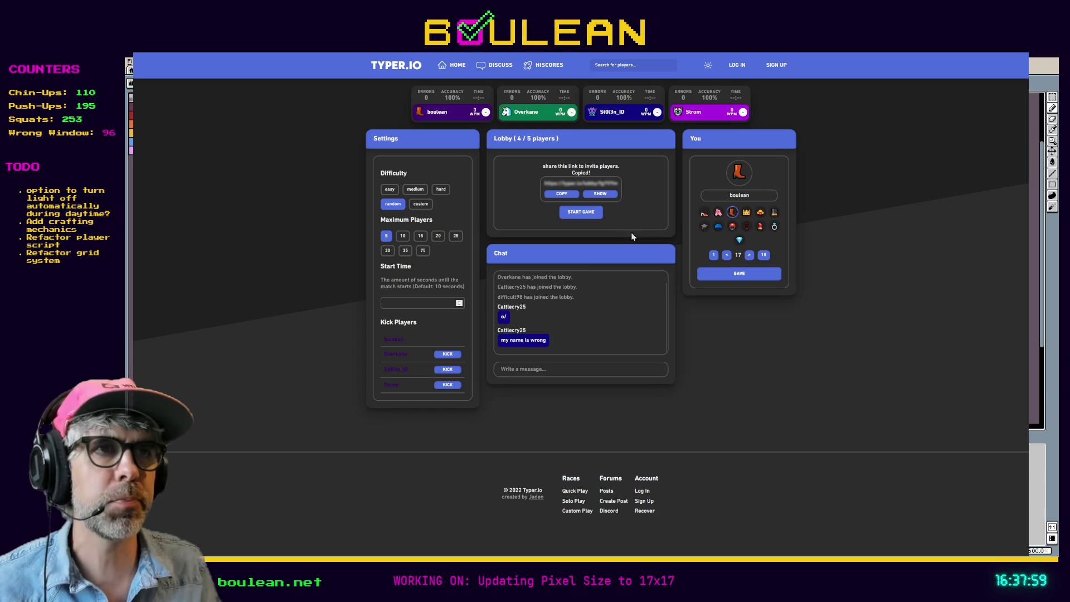
Start the race and place the cursor in the typing box for the countdown
click(582, 214)
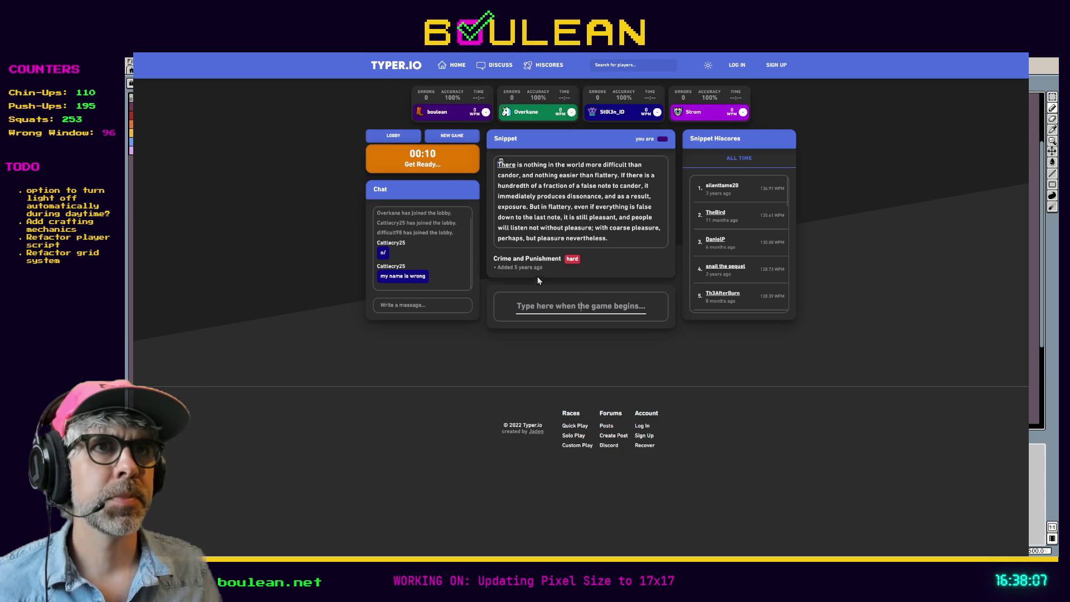
click(552, 310)
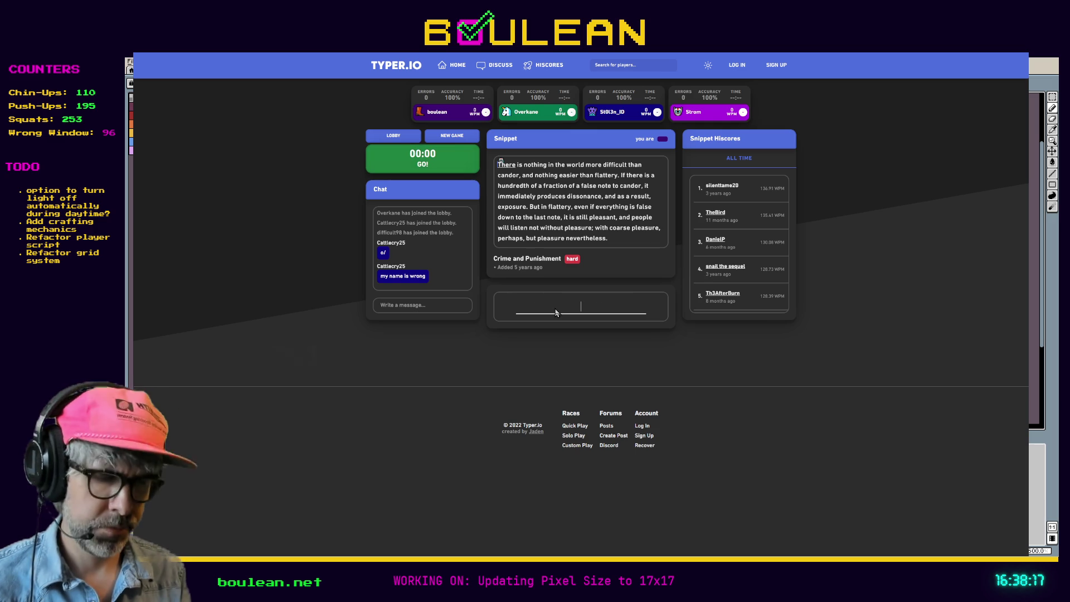
Type the snippet from 'There is nothing in the world…' through 'down to the last note', fixing typos
text(THere)
key(BackSpace)
key(BackSpace)
key(BackSpace)
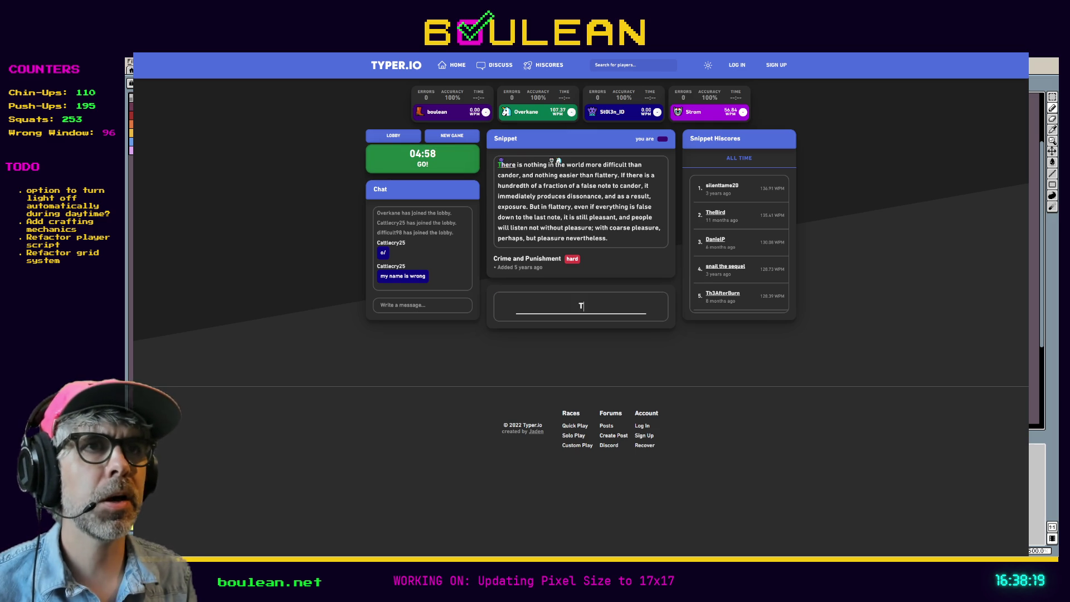
text(There is ni)
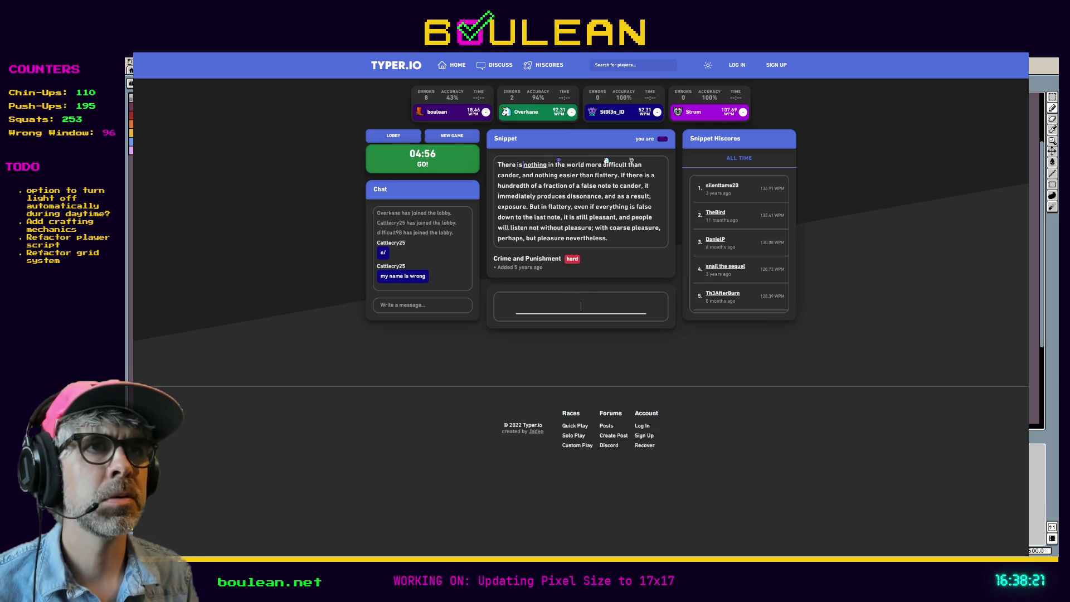
key(BackSpace)
text(pthin)
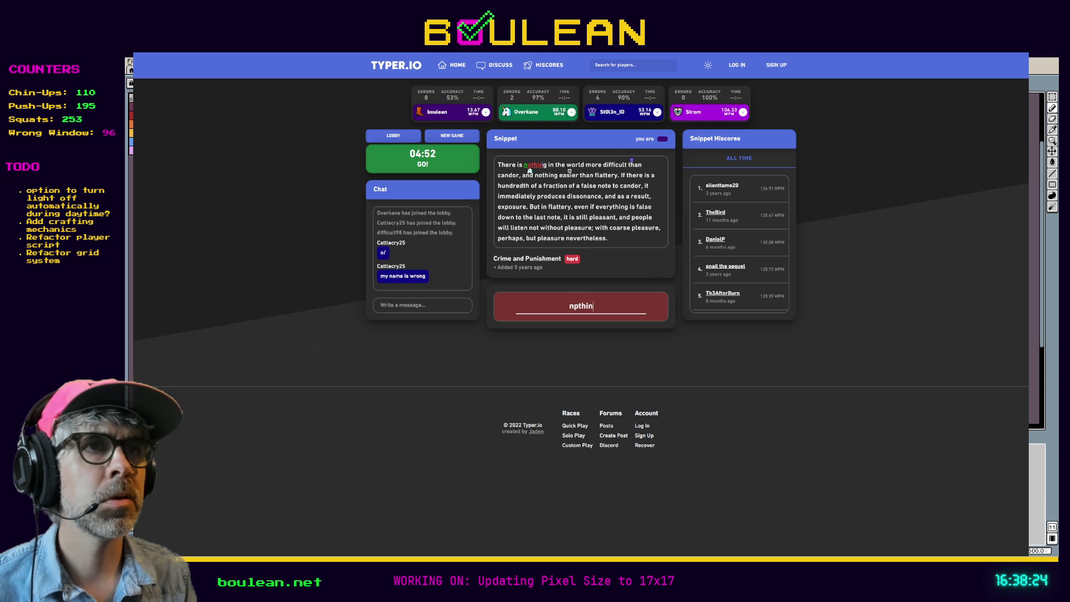
key(BackSpace)
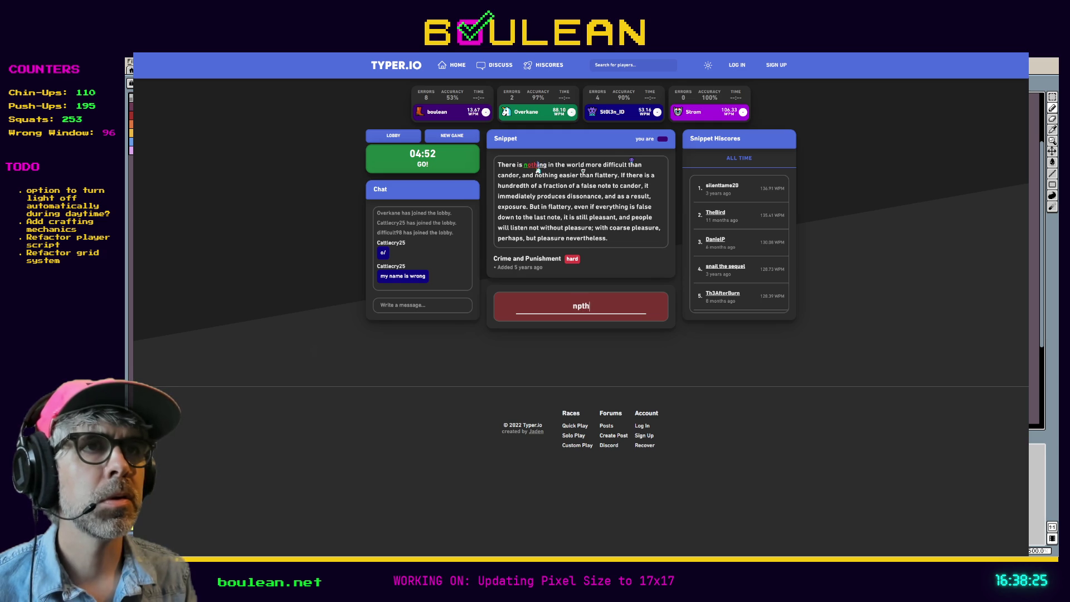
text(othing in the wo)
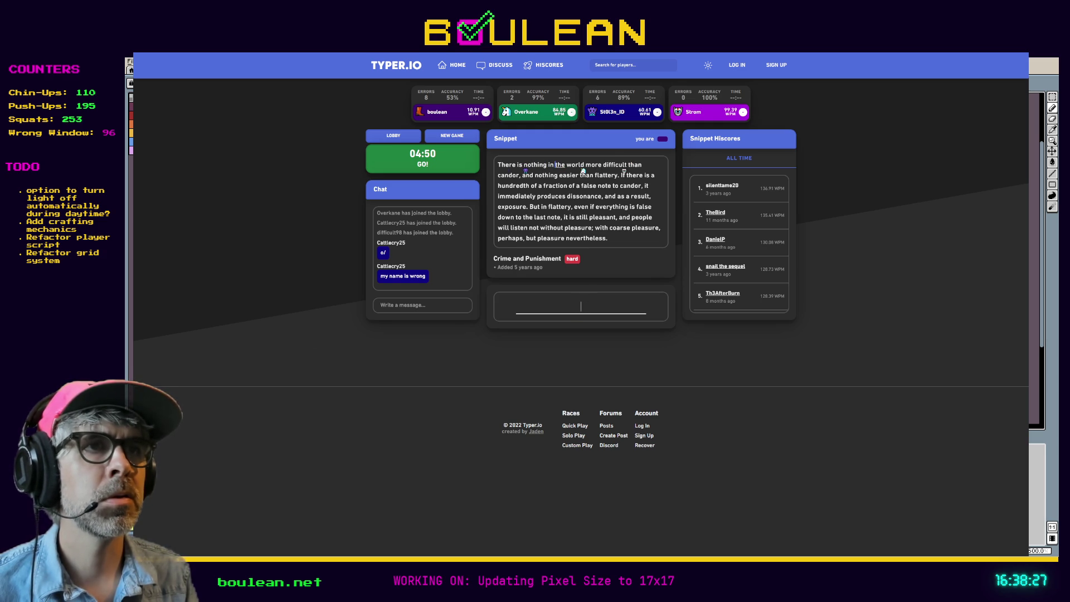
text(rld more diffic)
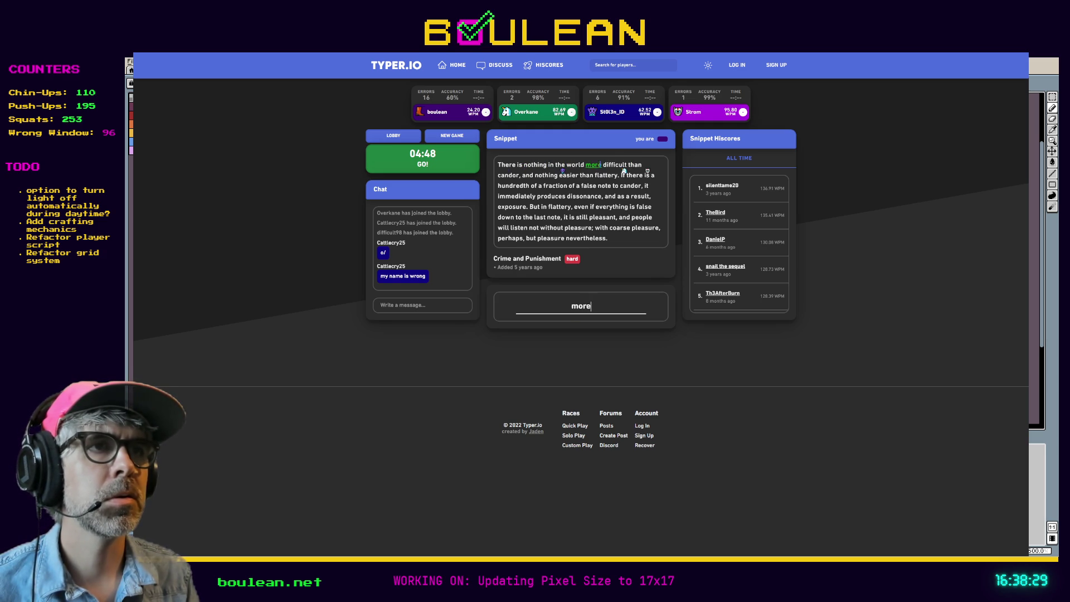
text(ult th)
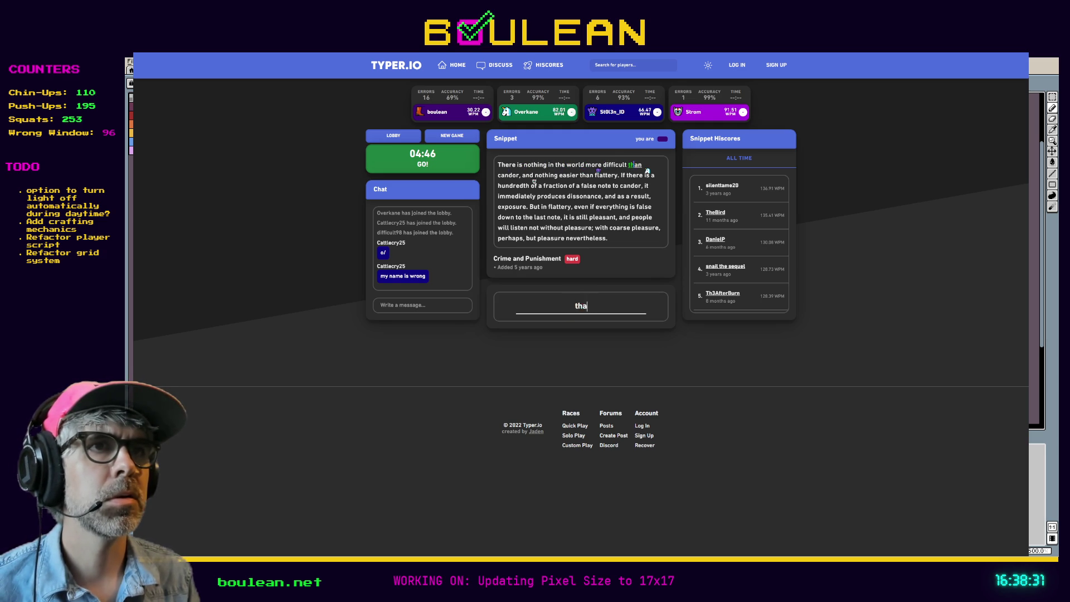
text( candor, and nothing easier that)
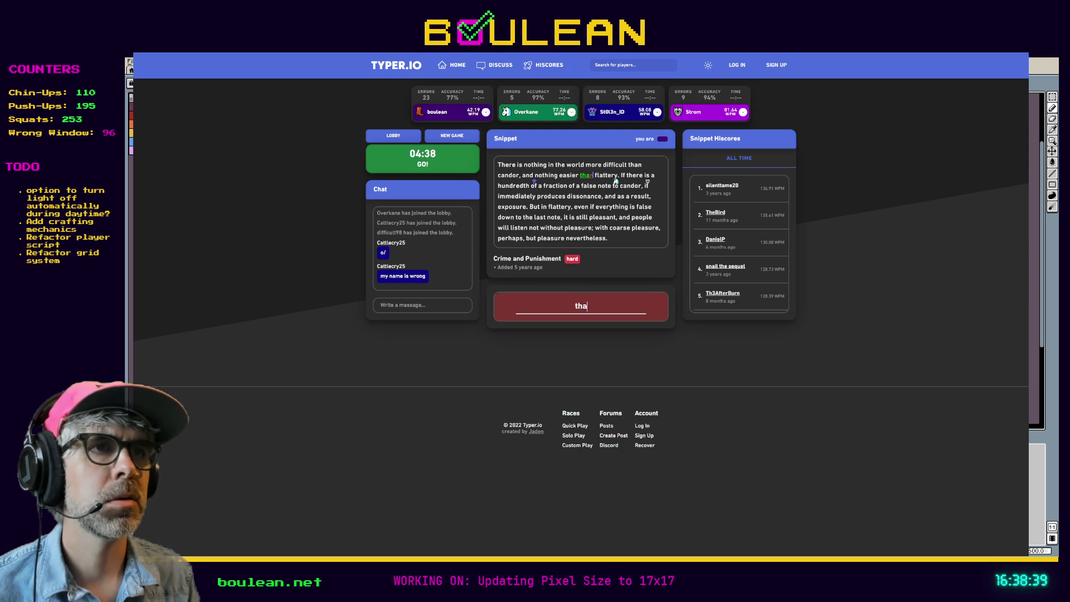
key(BackSpace)
text(n flattery. If there is a hundredth of a fraction of a false note to candor, it immediately produces dissonance, and as a result, exposure)
key(BackSpace)
text(. But in flattery, even if e)
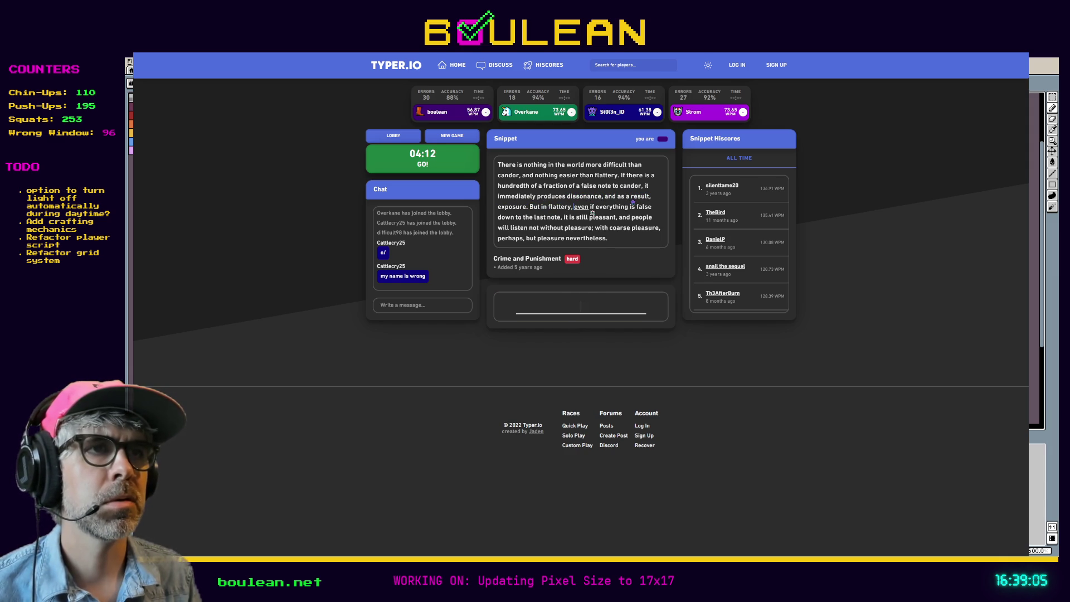
text(veryt)
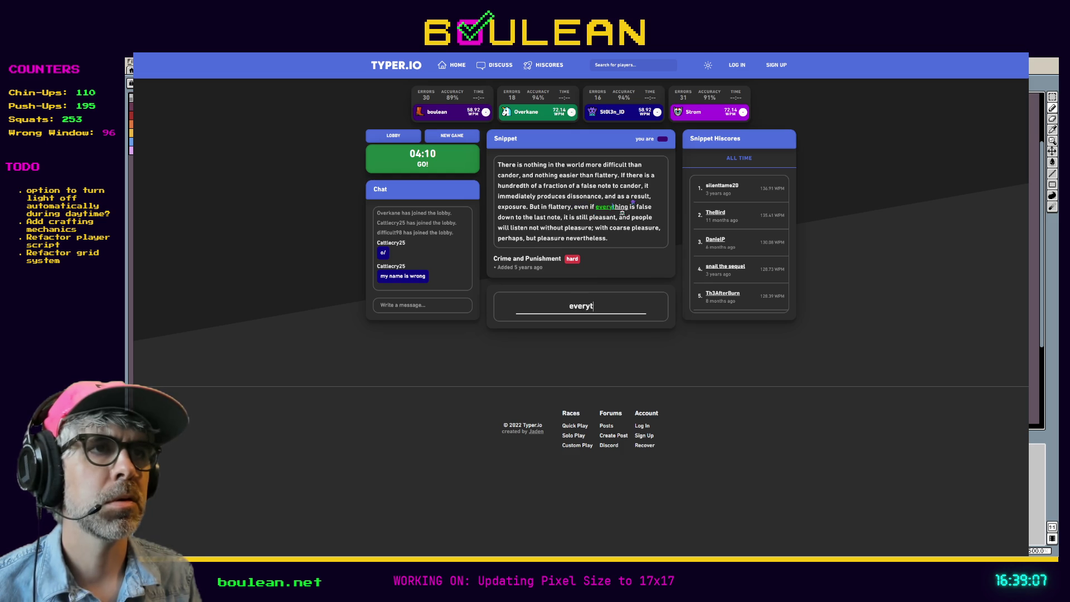
text(hing is false down)
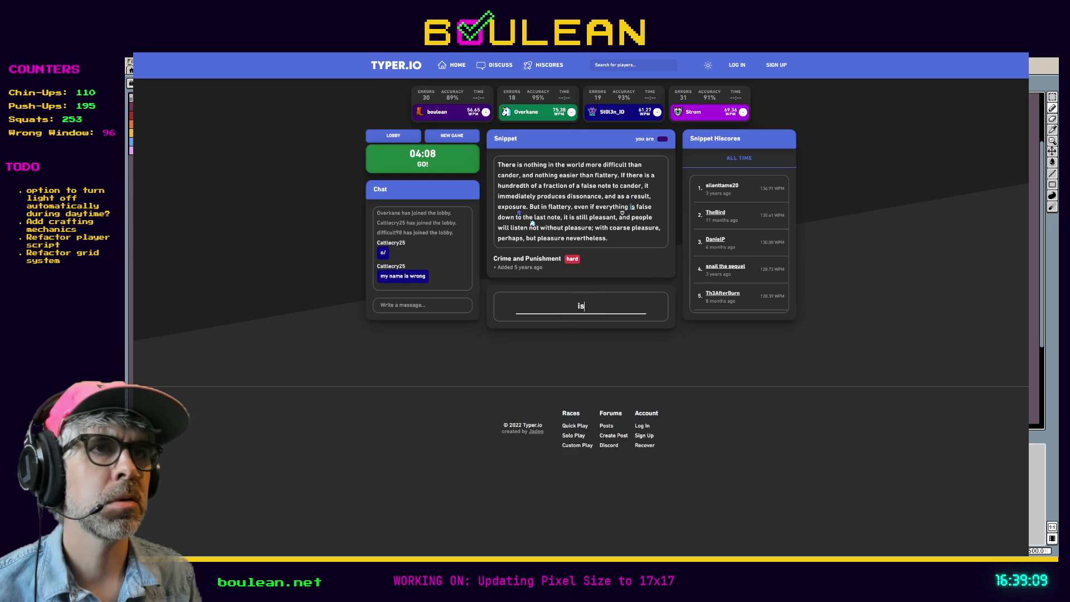
text( t)
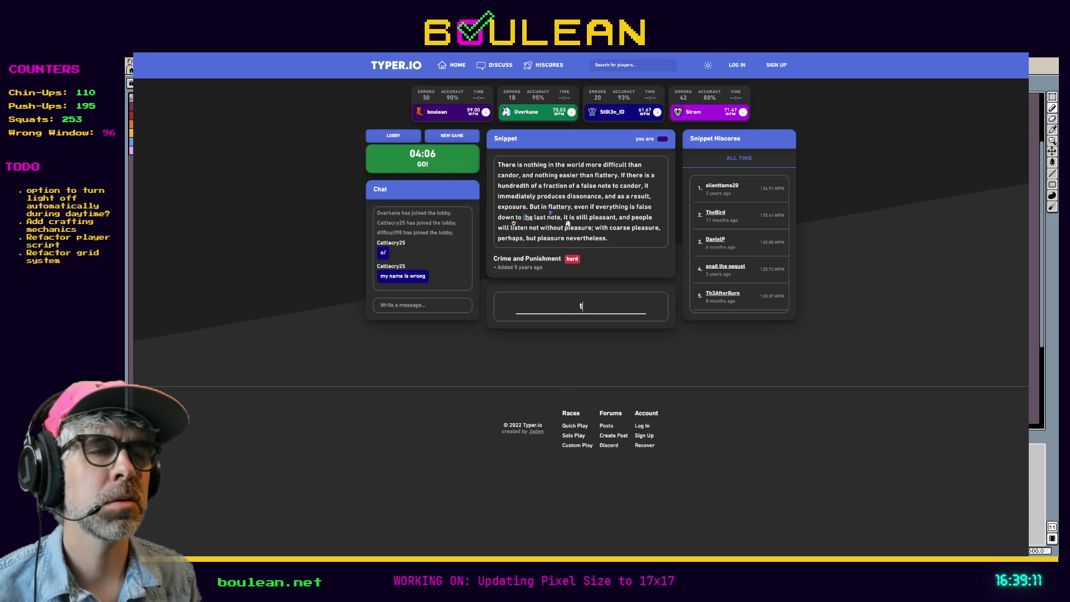
text(o the last note, it is still pleasant, and people will listen not without pleasure; with coarse pleasure, per)
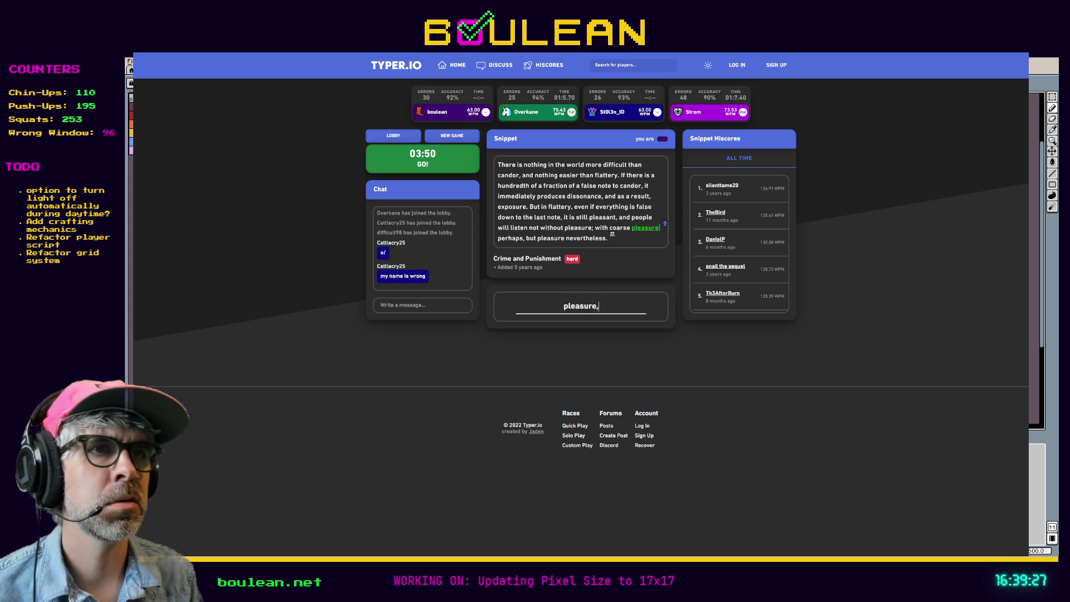
text(haps)
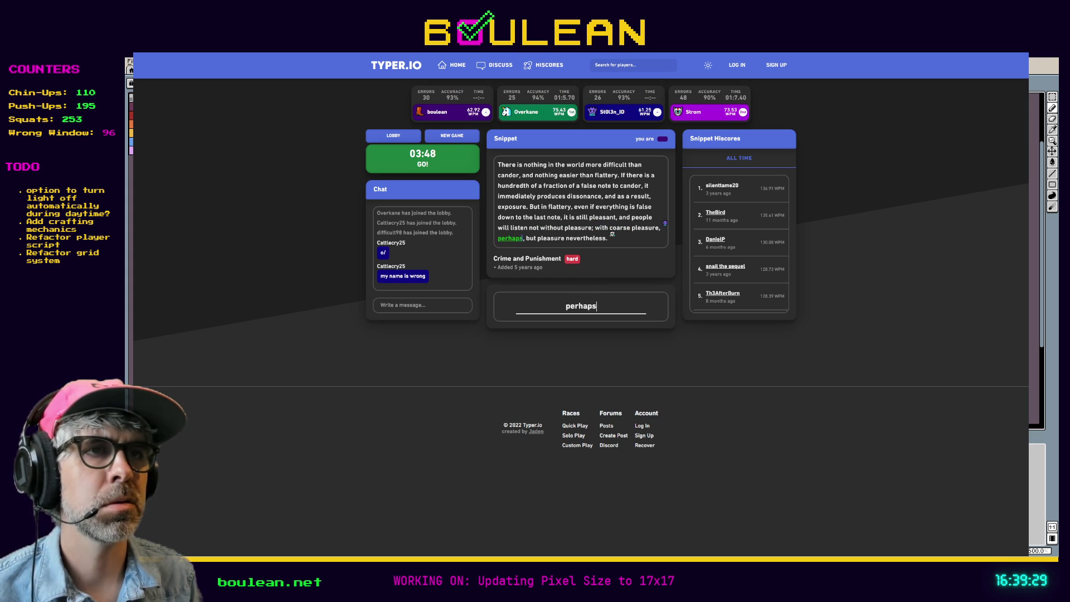
text(, but pleasure ne)
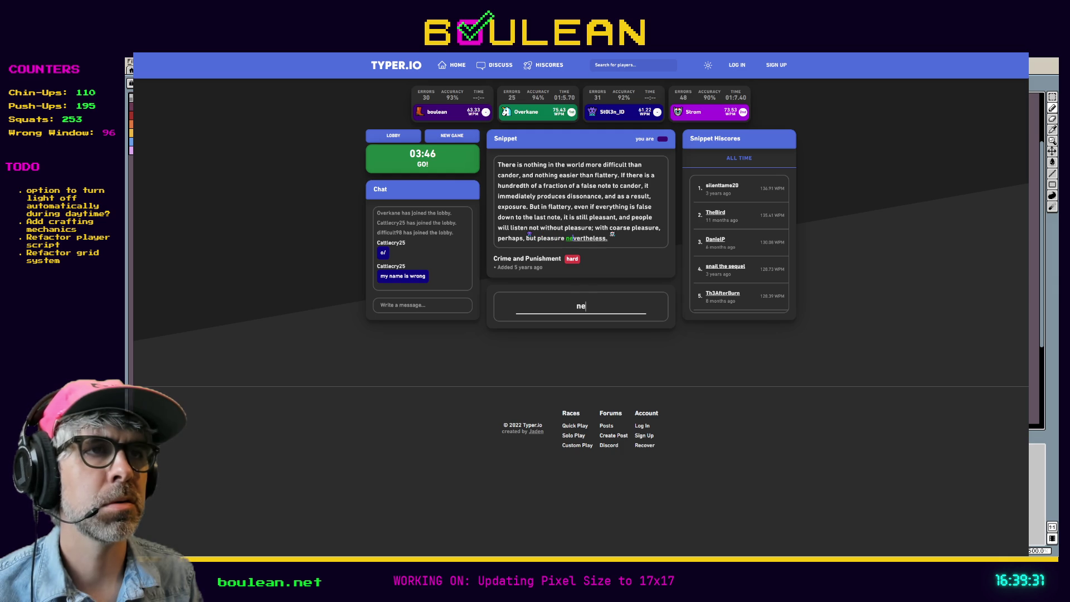
text(vertheless.)
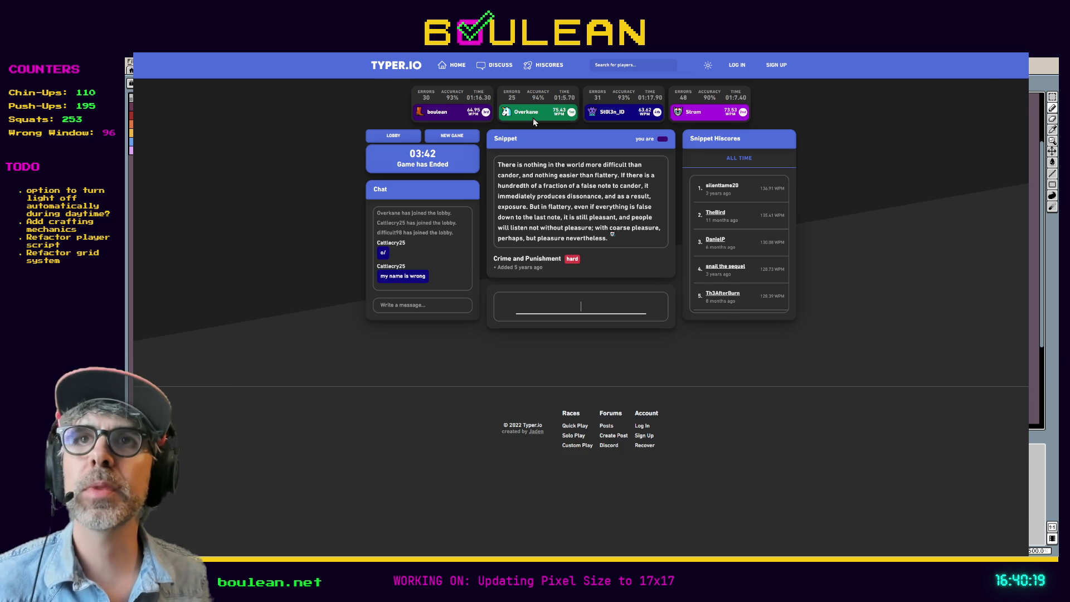
Exit browser fullscreen and return to Aseprite with the 17x17 berry bush sprite
key(F11)
key(alt+Tab)
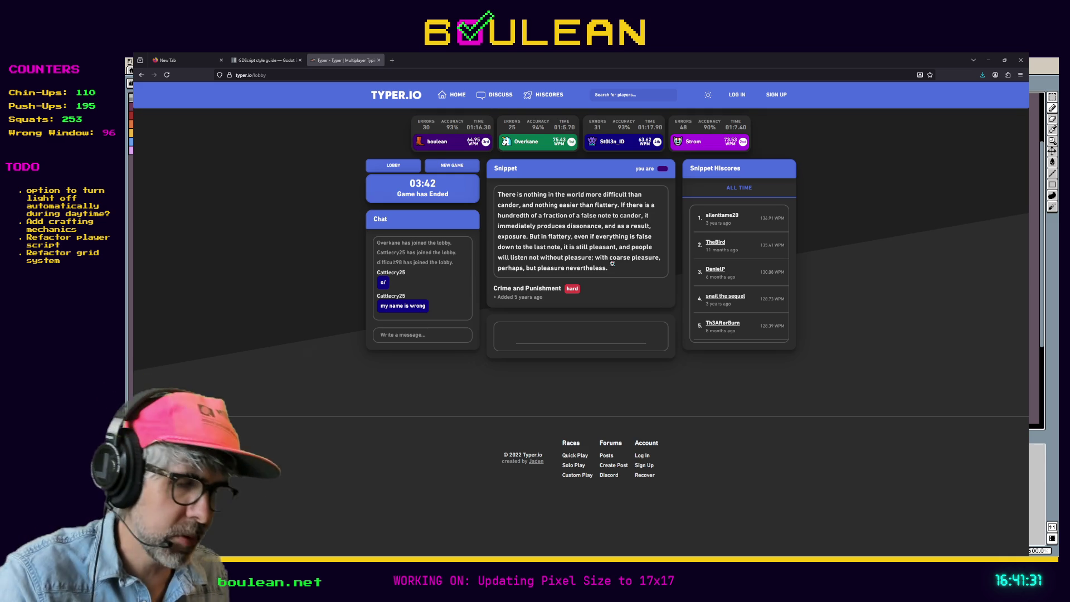
key(F11)
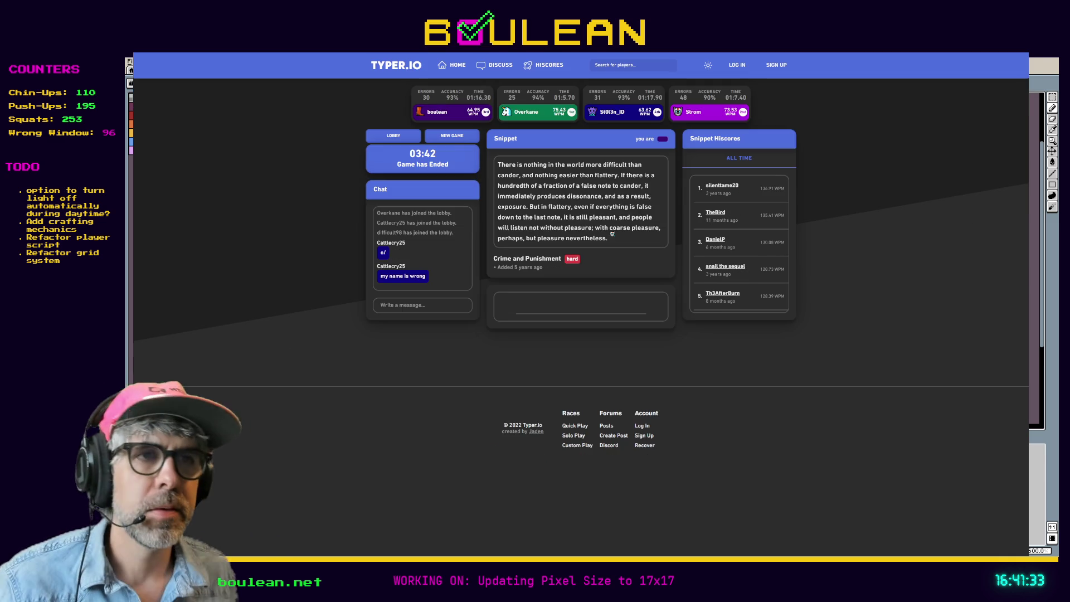
key(F11)
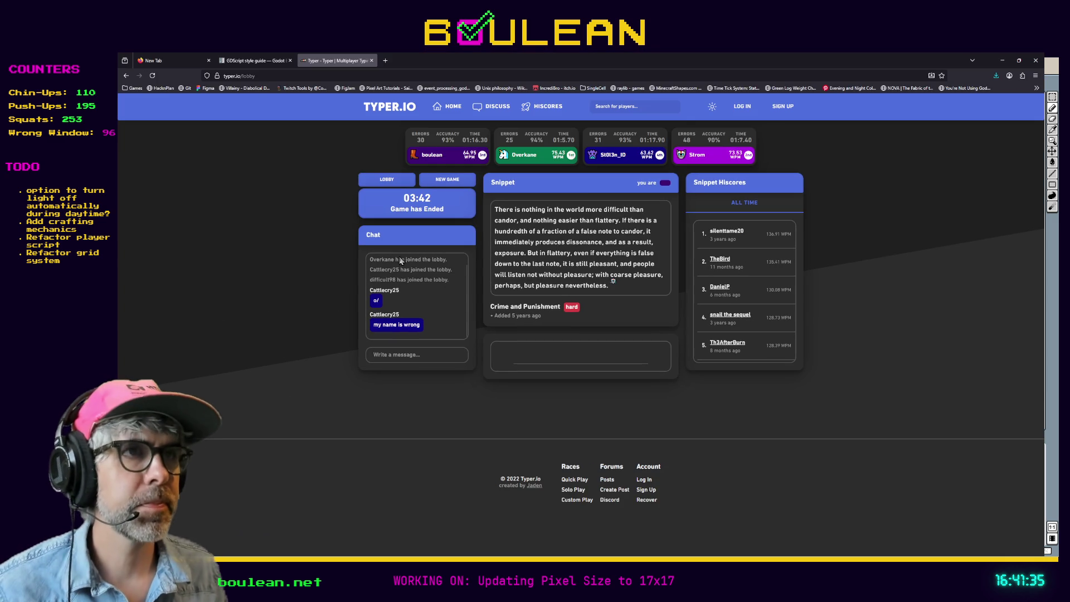
key(alt+Tab)
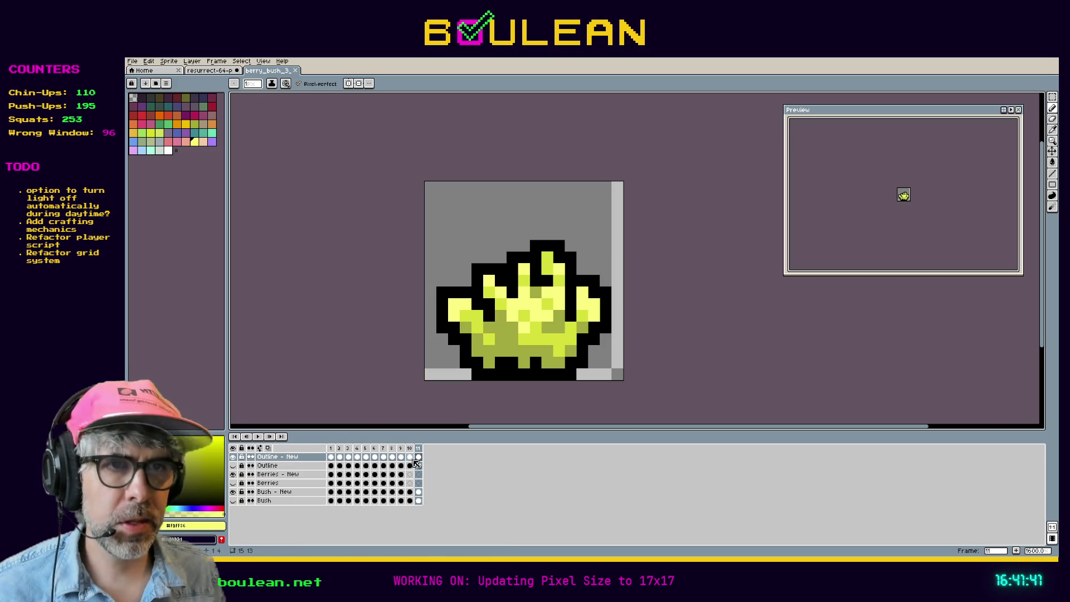
key(Left)
key(Left)
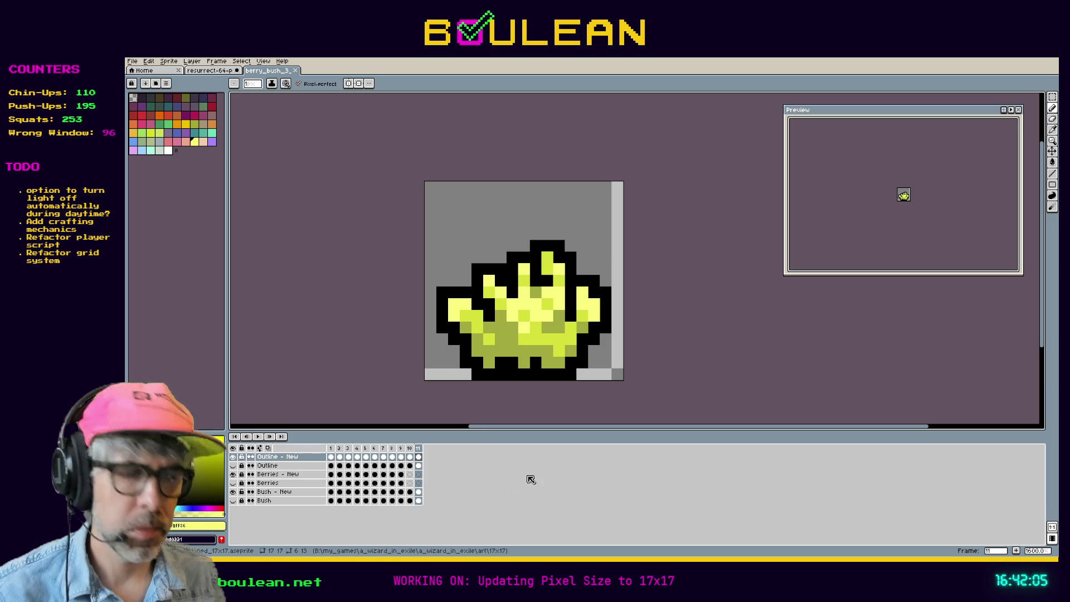
key(comma)
key(comma)
key(comma)
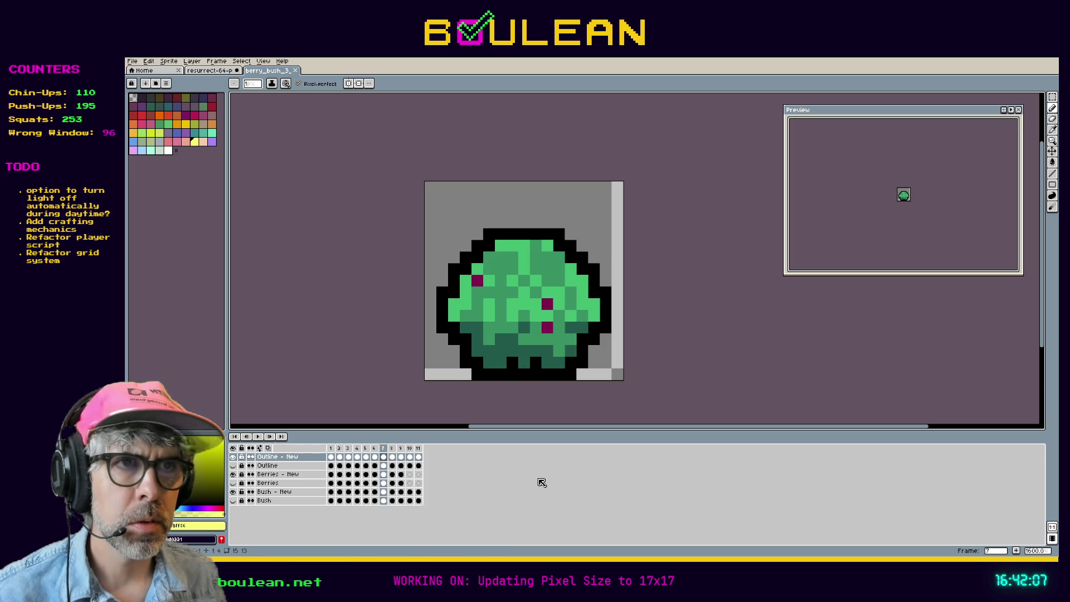
key(comma)
key(comma)
key(comma)
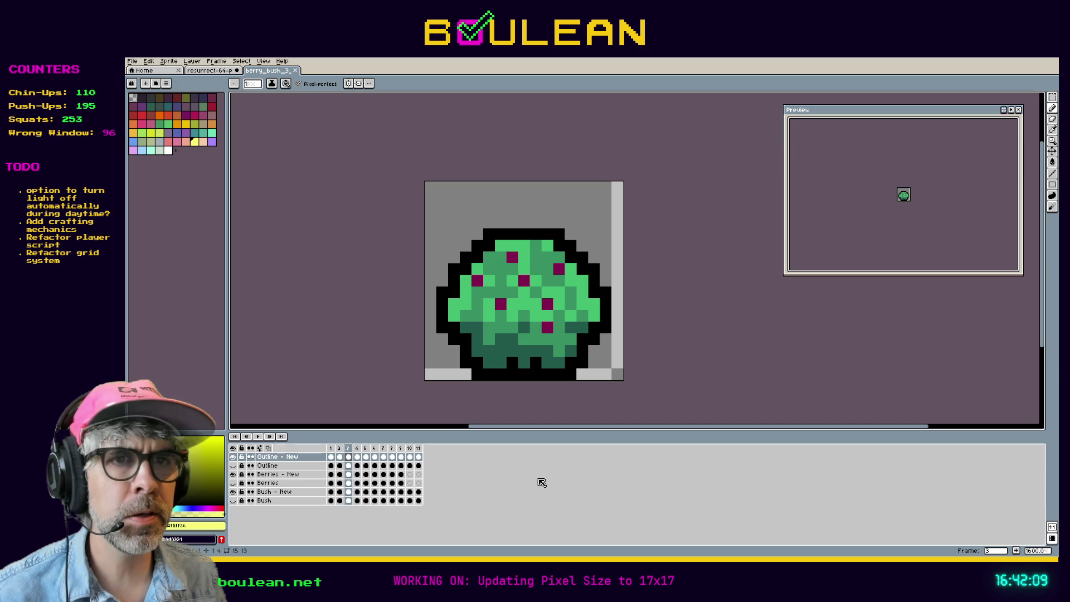
key(comma)
key(period)
key(period)
key(period)
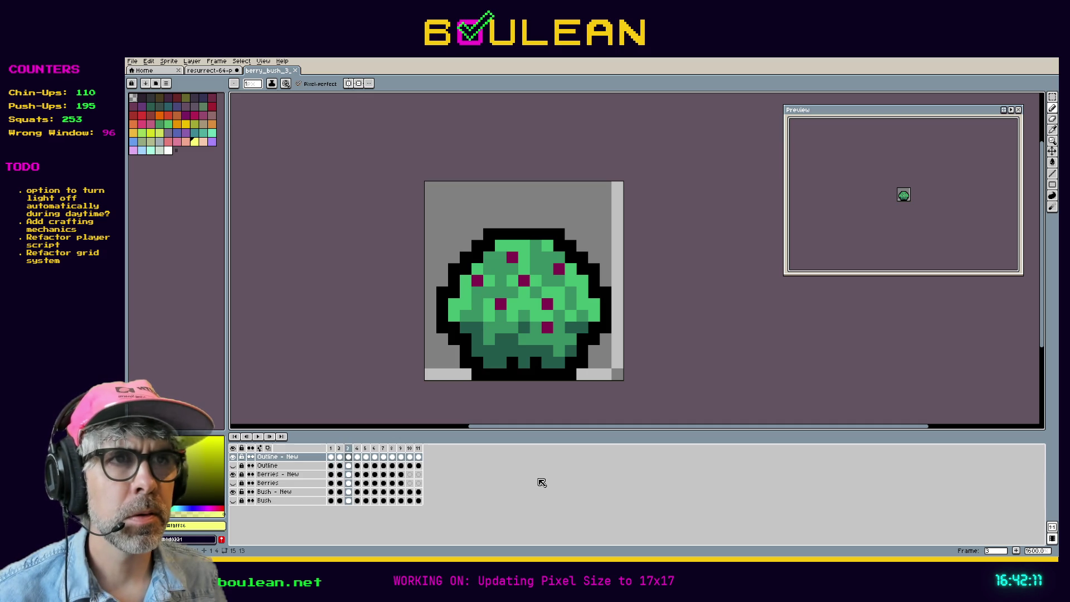
key(period)
key(period)
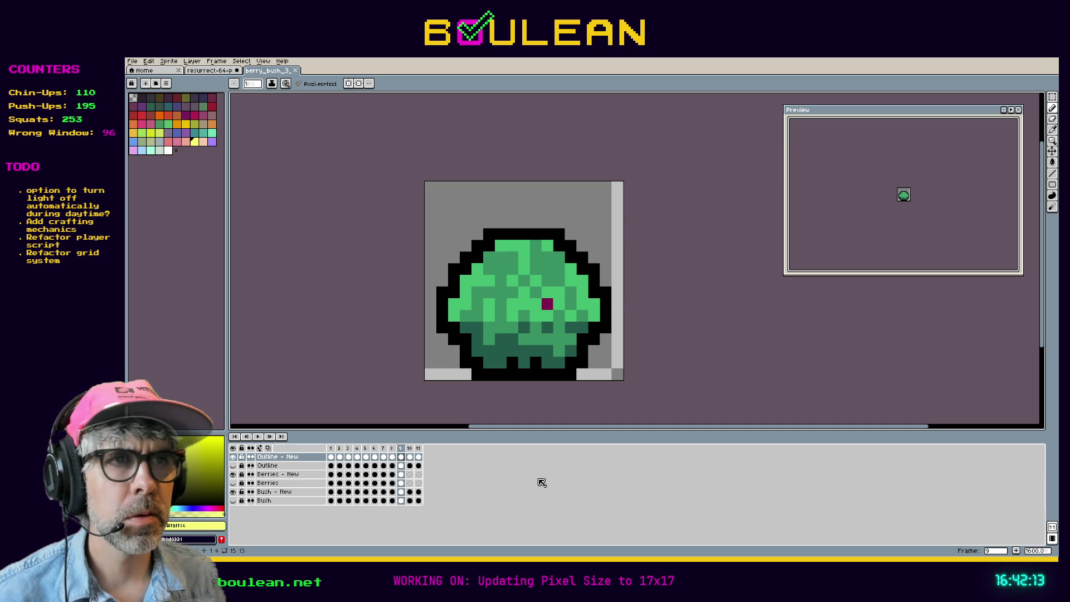
key(period)
key(comma)
key(comma)
key(comma)
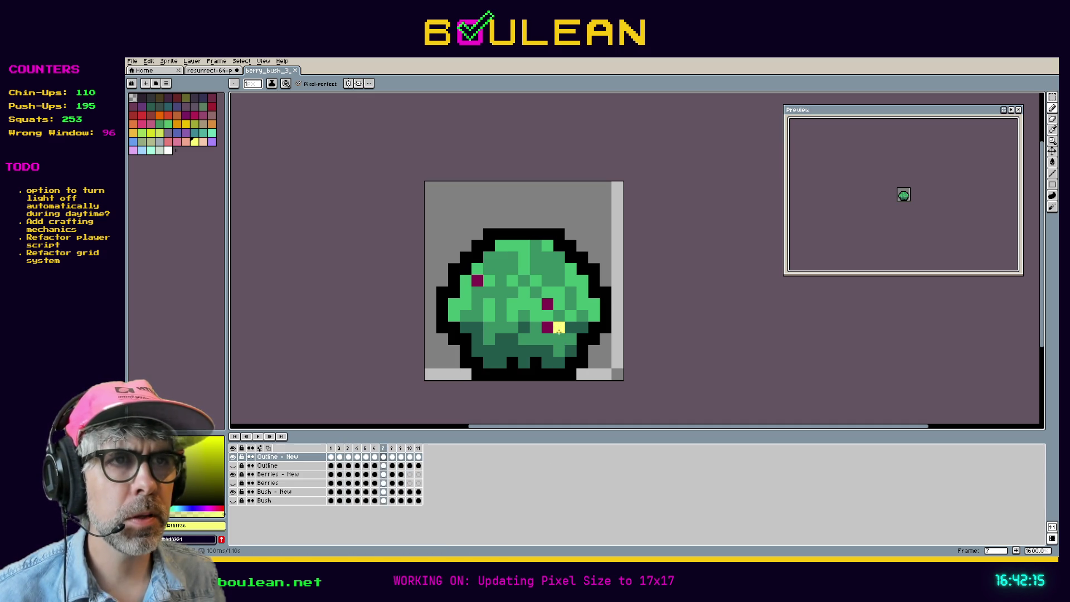
key(comma)
key(comma)
key(period)
key(period)
key(period)
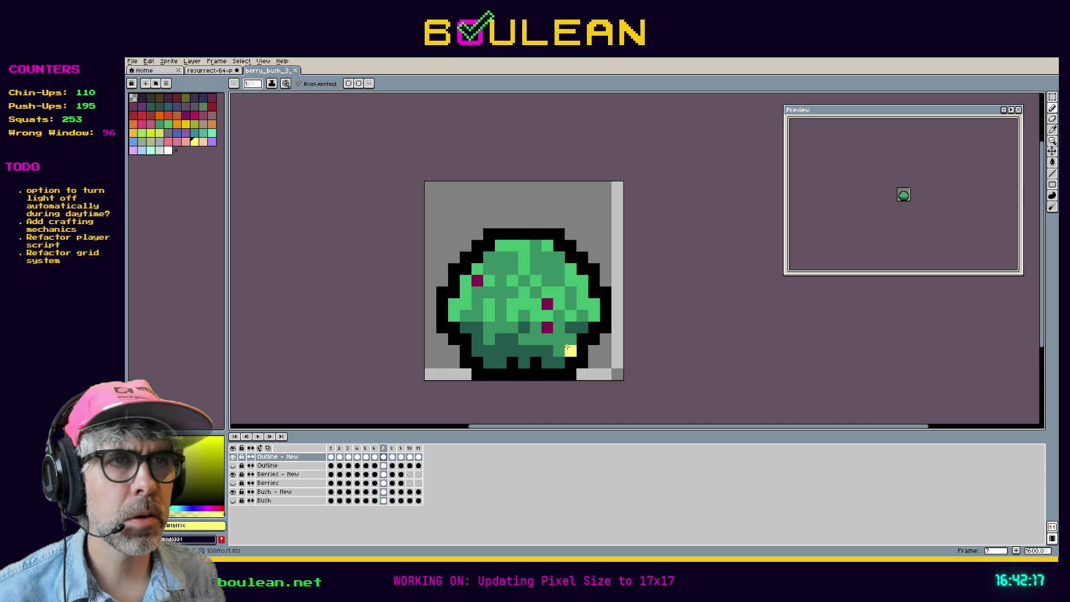
key(period)
key(period)
key(period)
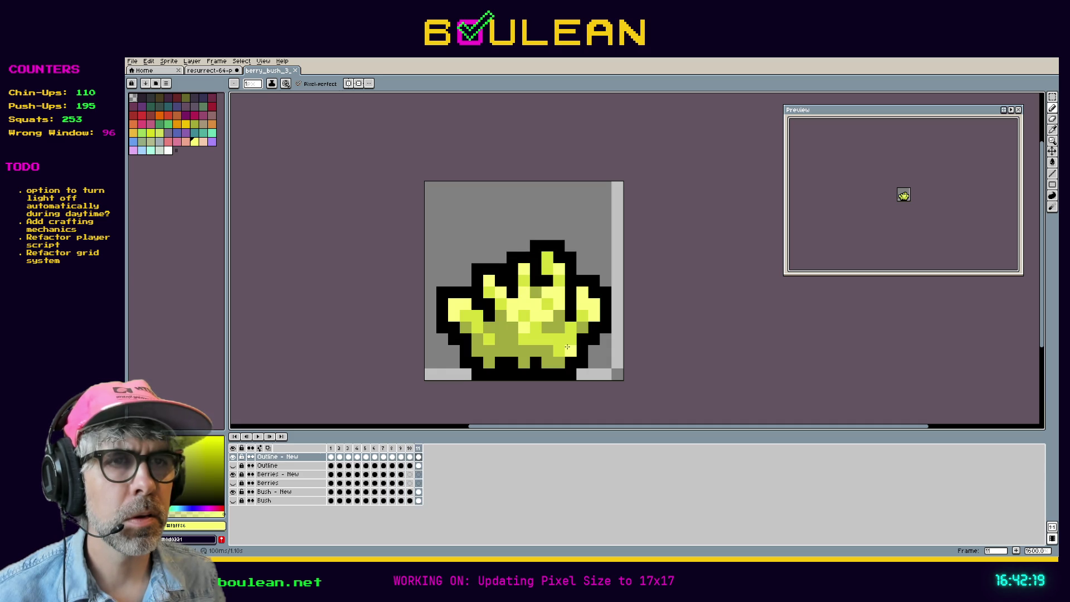
click(268, 483)
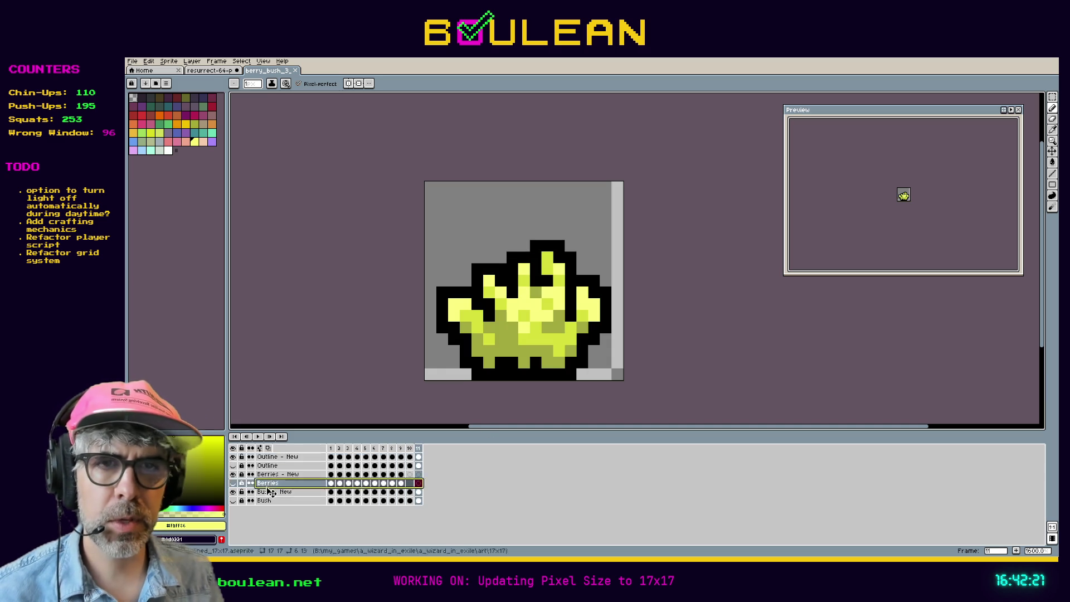
Delete the old Berries and Bush layers from the berry bush sprite
right_click(266, 485)
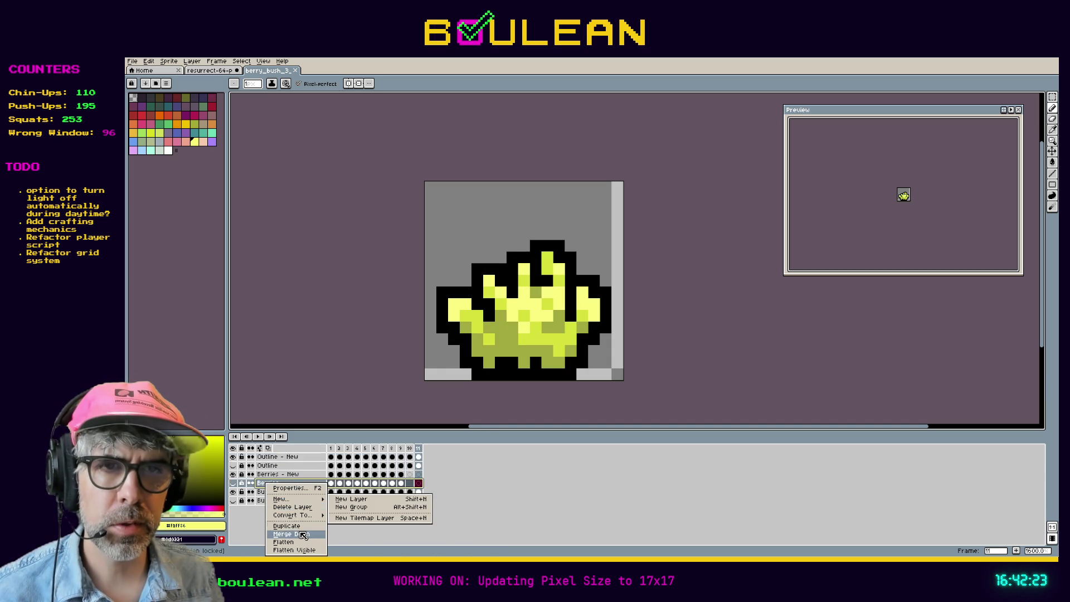
click(291, 507)
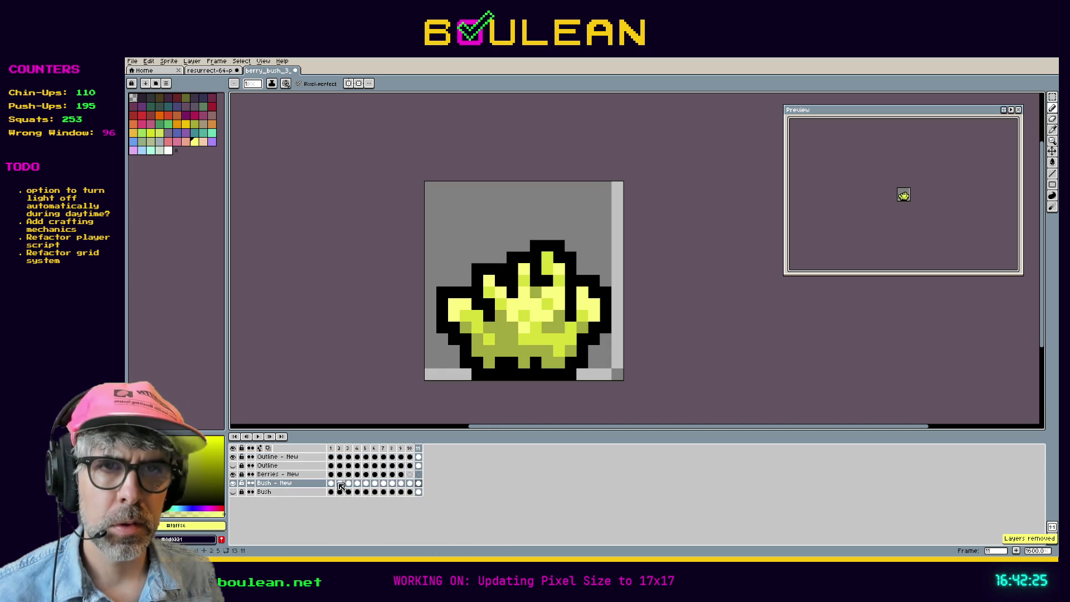
click(297, 493)
right_click(298, 493)
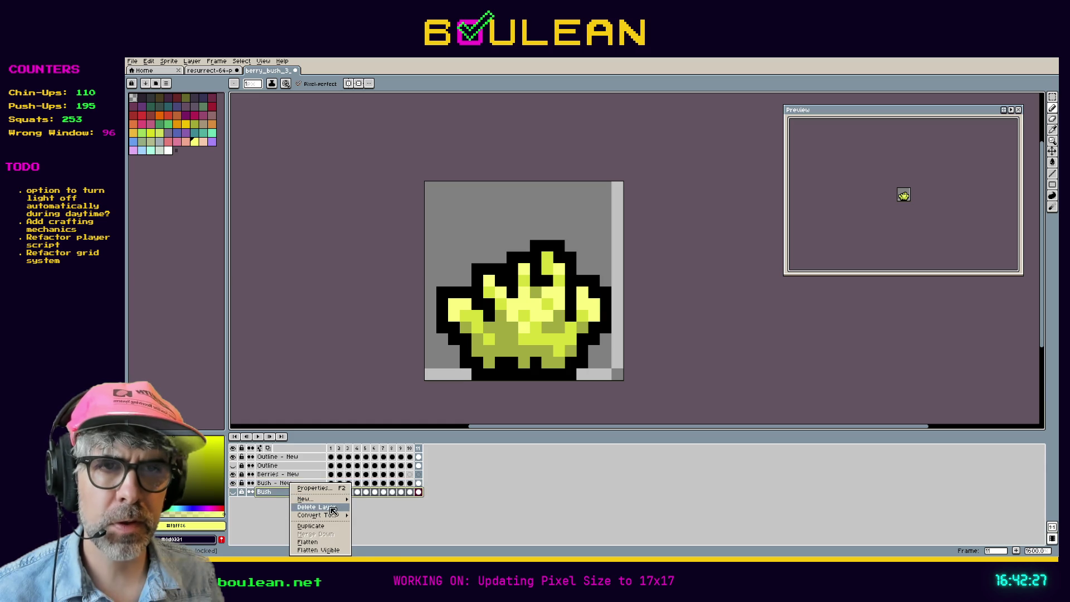
click(333, 511)
Delete the old Outline layer and close the berry bush sprite
click(285, 466)
right_click(285, 466)
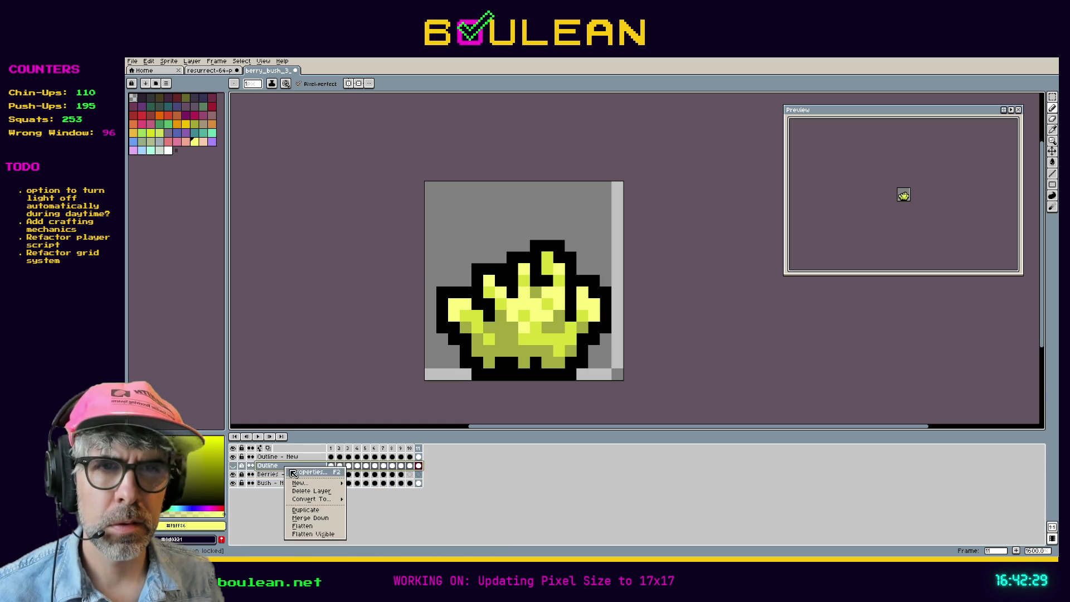
click(321, 492)
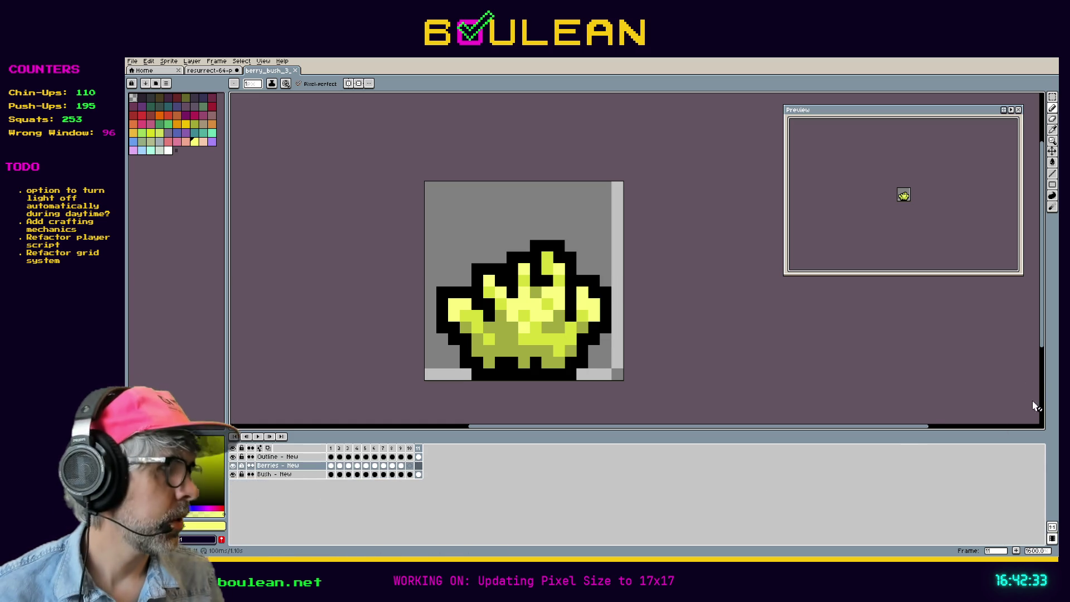
click(295, 70)
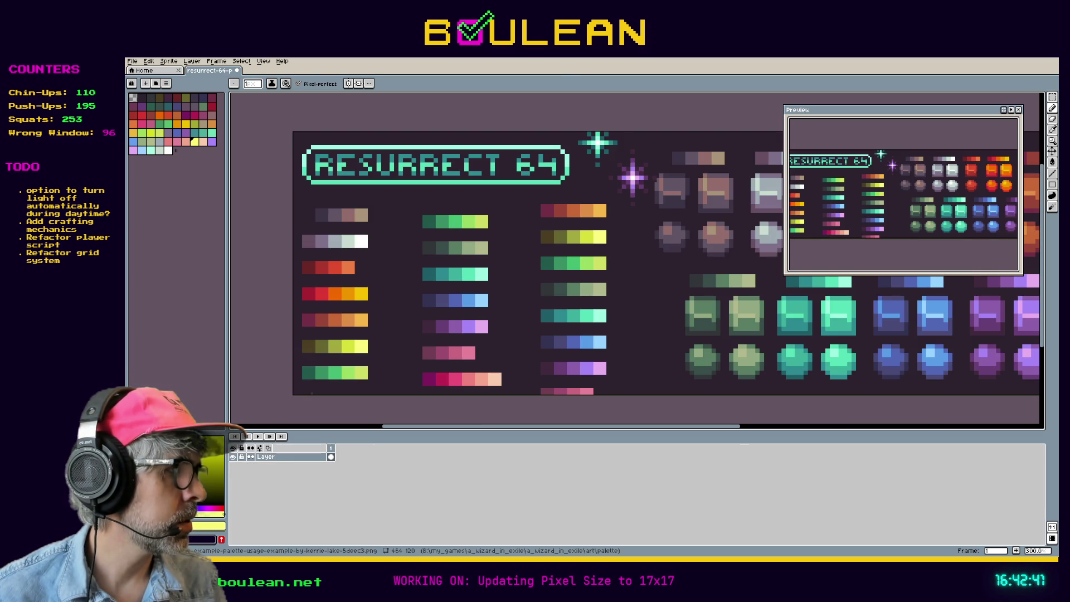
In cave_entrance, create Group 1 from the Outline layer and move Cave Structure above Eyes into it
scroll(652, 245, up, 6)
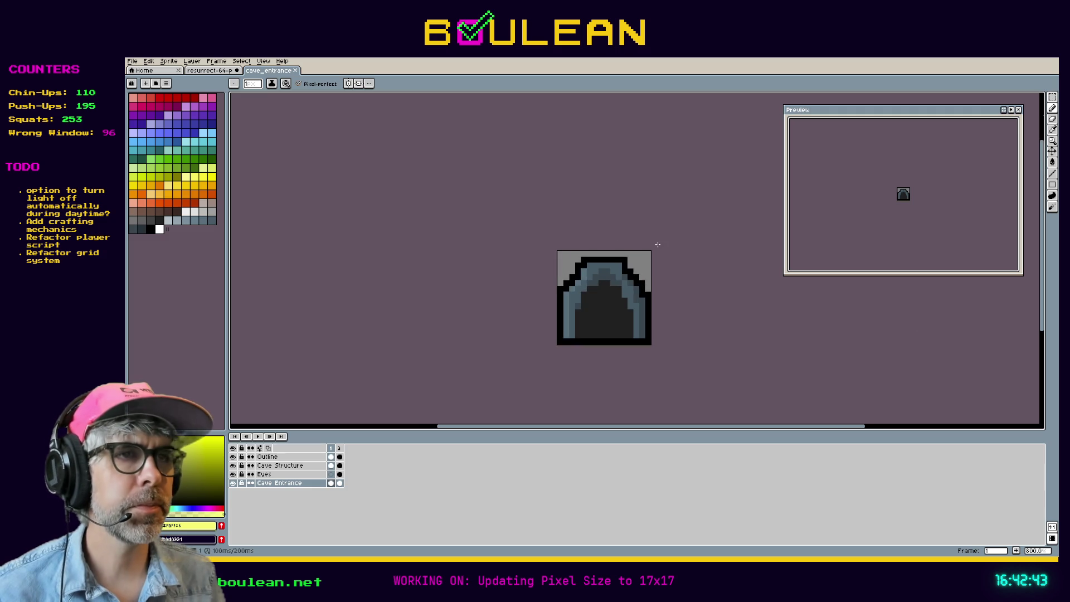
scroll(652, 244, down, 2)
scroll(652, 244, up, 5)
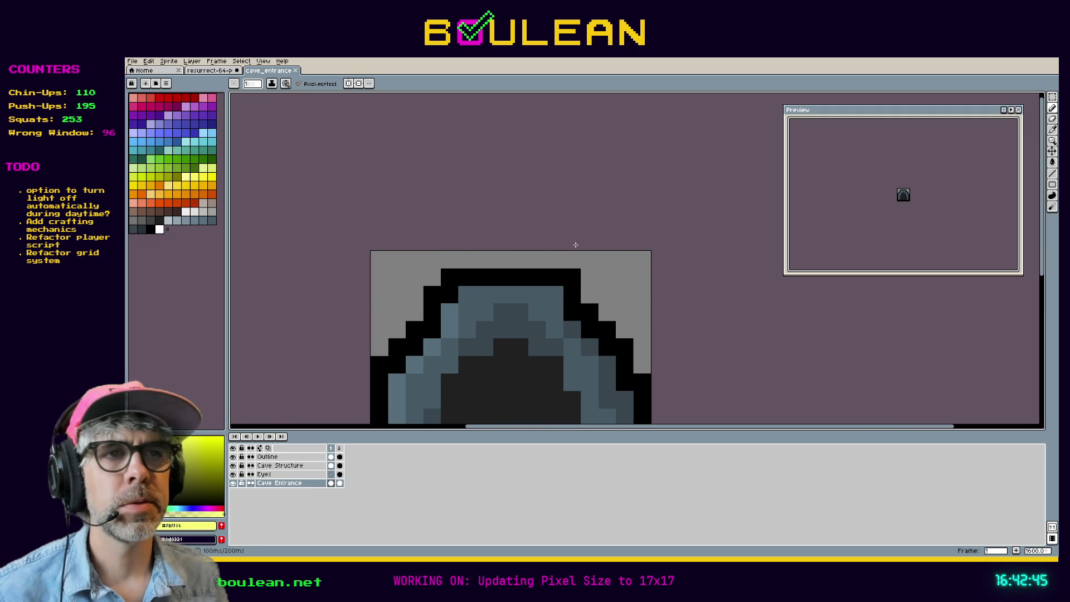
scroll(574, 239, down, 2)
scroll(343, 406, up, 2)
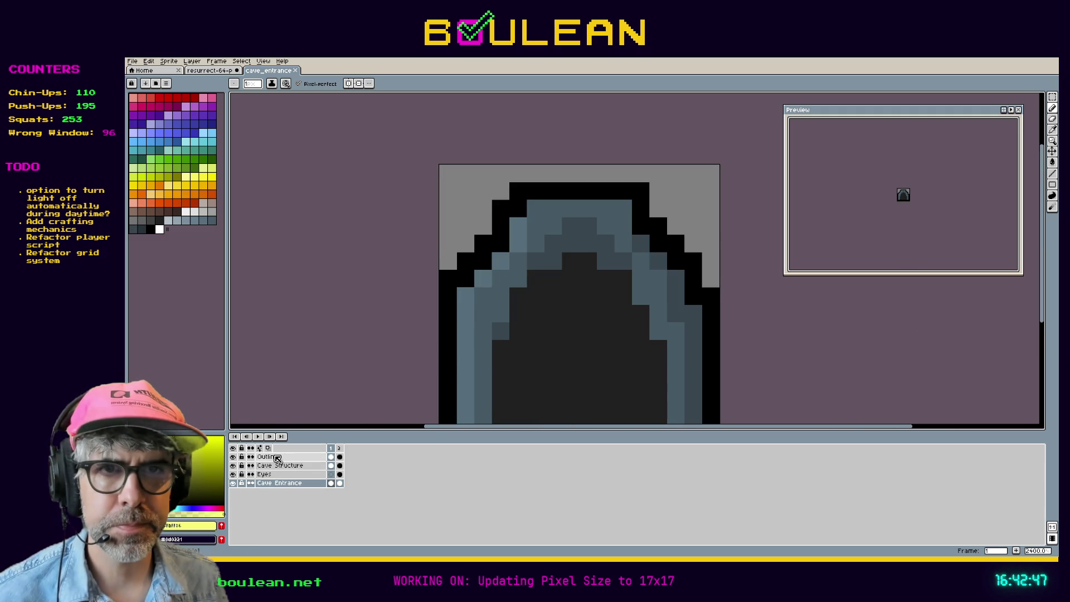
right_click(273, 458)
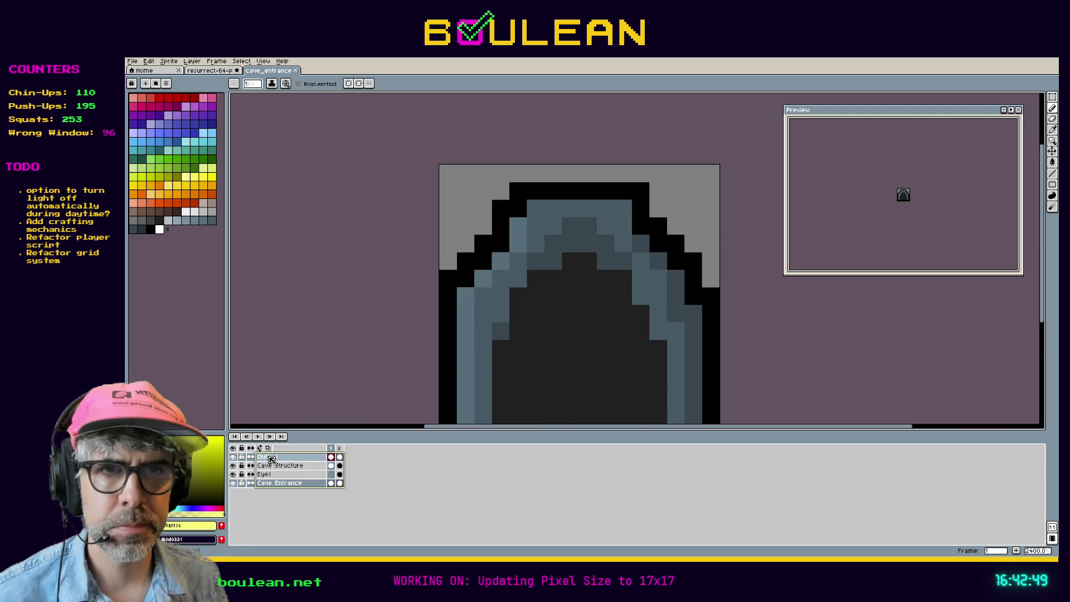
mouse_move(312, 494)
mouse_move(309, 474)
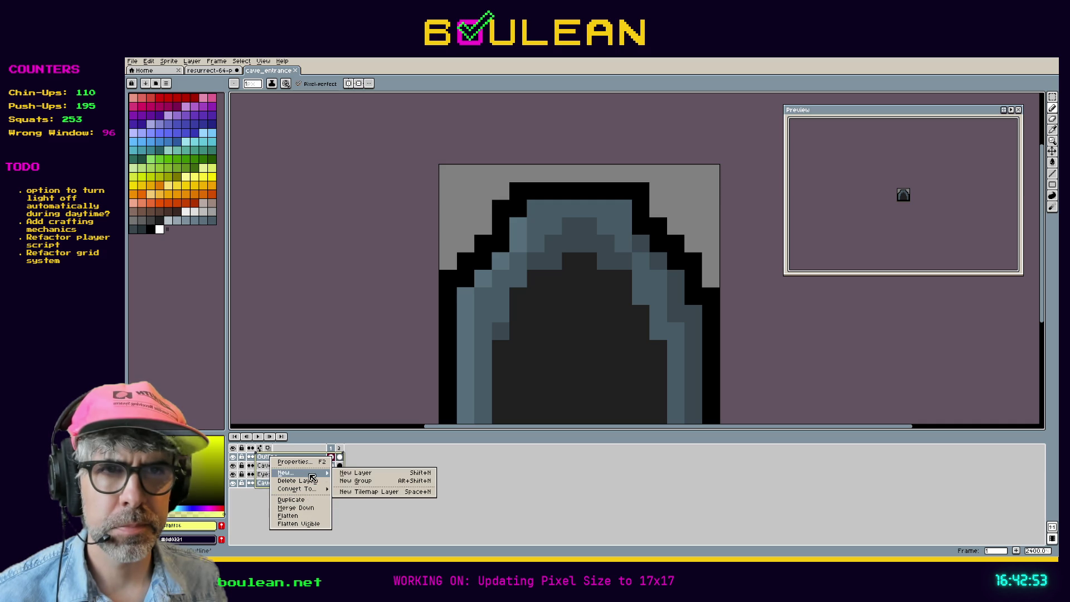
click(365, 482)
mouse_move(270, 492)
mouse_down()
mouse_move(286, 483)
mouse_move(263, 492)
mouse_move(278, 491)
mouse_up()
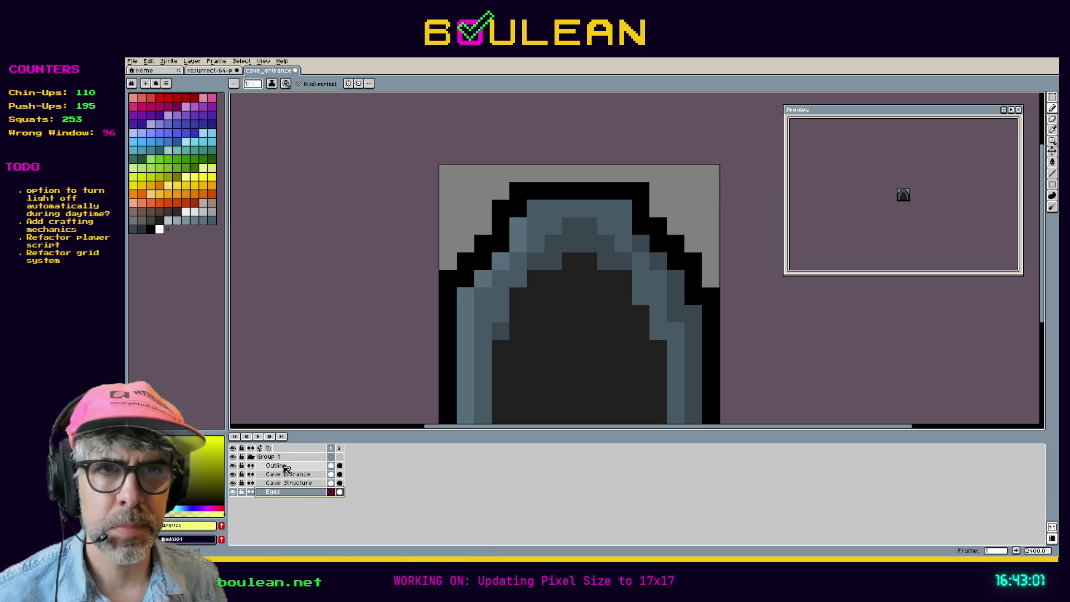
right_click(280, 461)
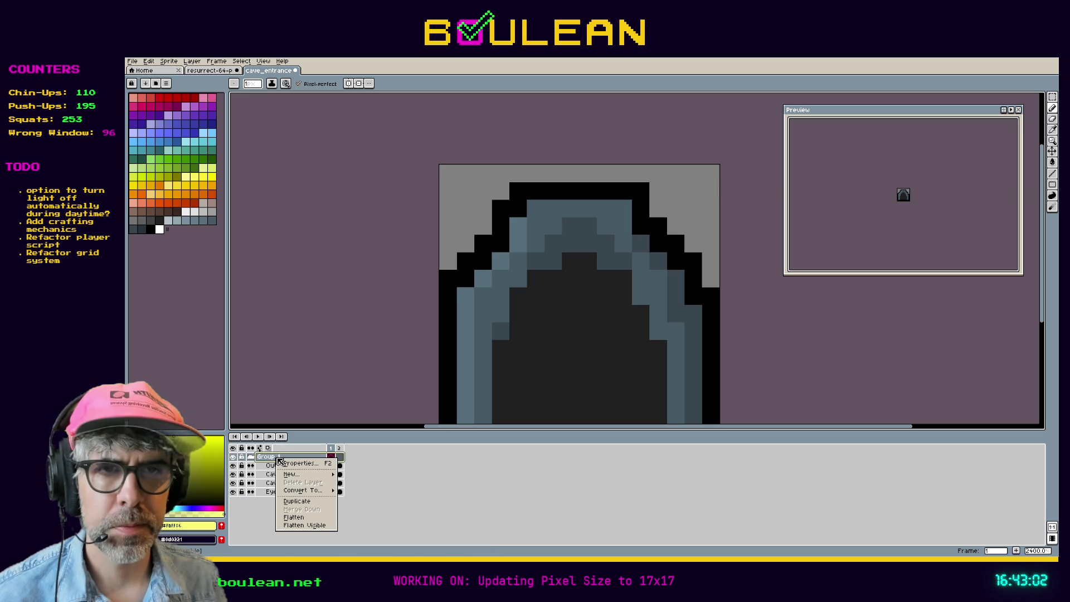
Duplicate Group 1 and rename the original group to 'Old'
click(296, 501)
click(290, 502)
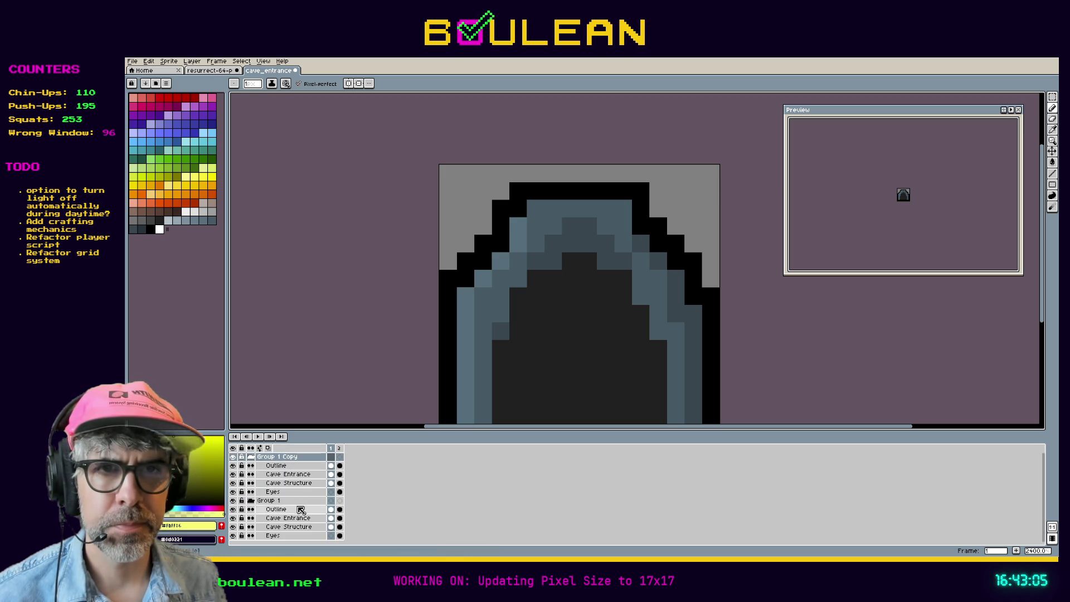
double_click(290, 502)
text(Old)
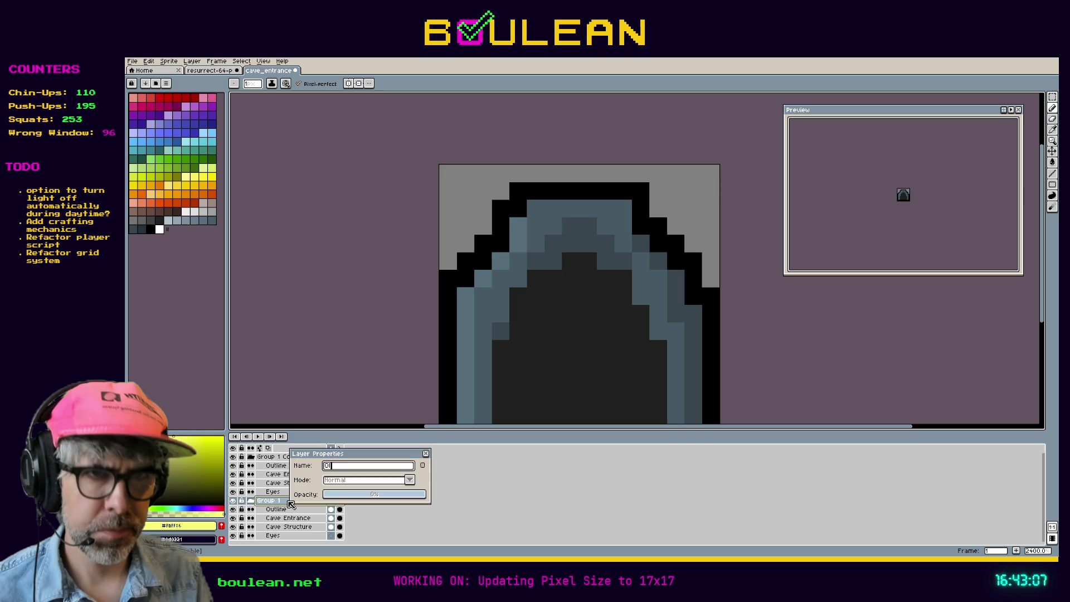
key(Return)
Rename the copied group to 'New'
double_click(310, 457)
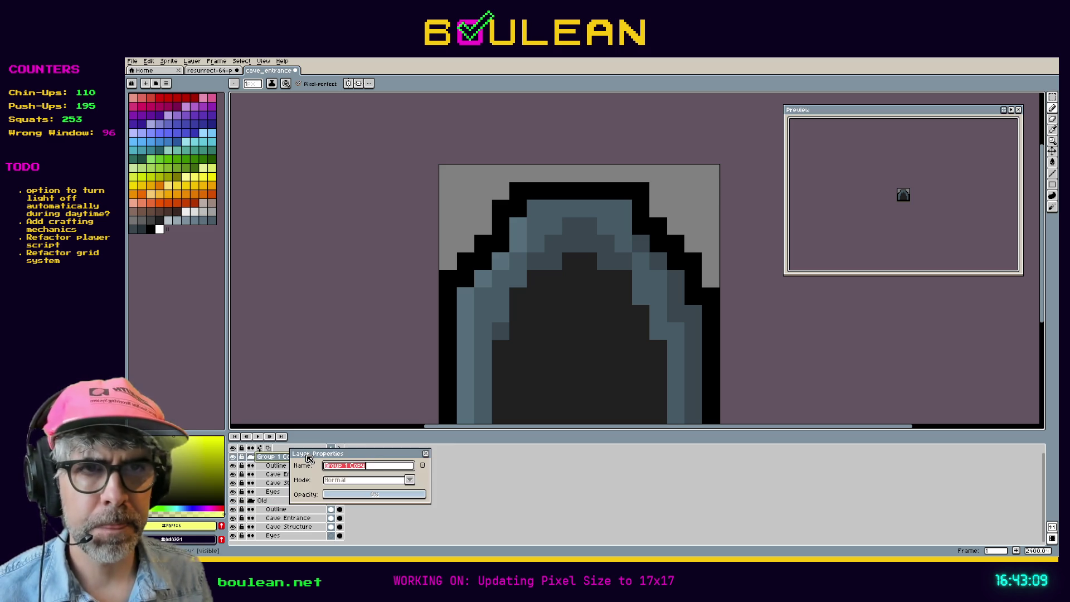
text(New)
key(Return)
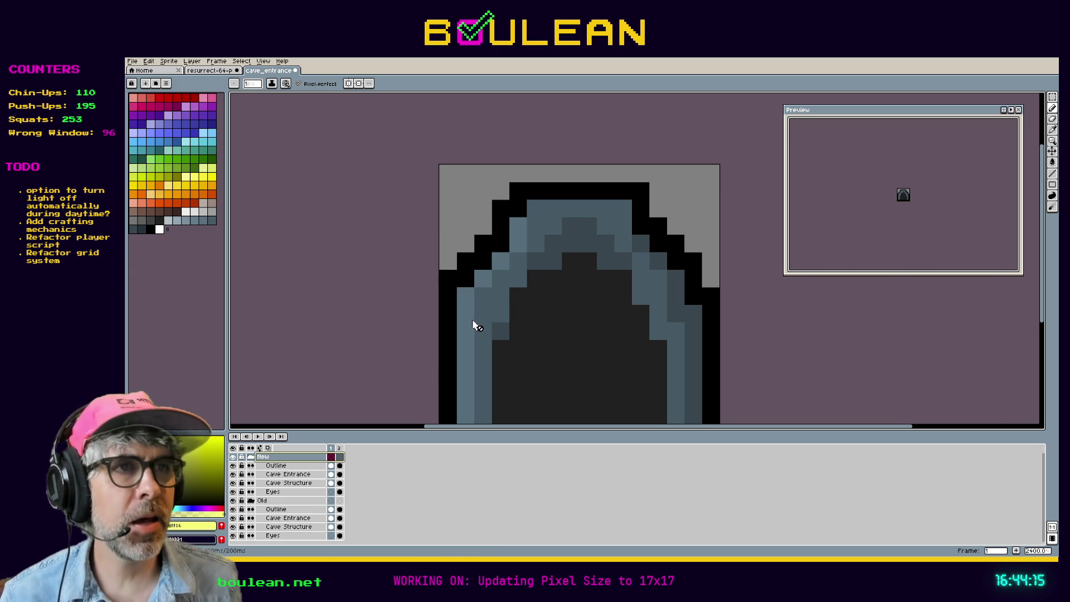
scroll(472, 321, down, 2)
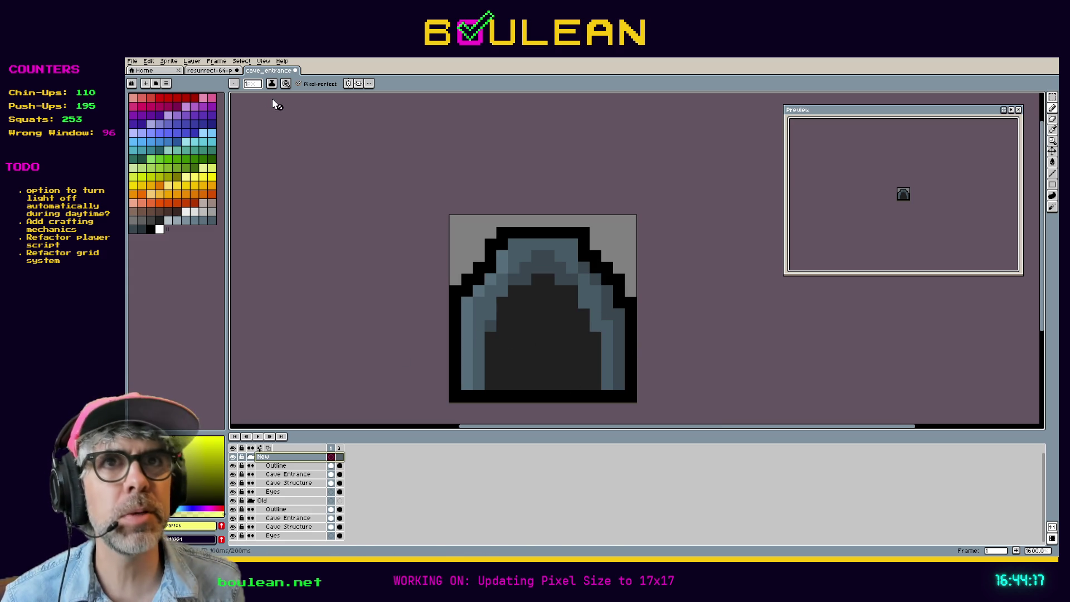
Resize the cave_entrance canvas from 16x16 to 17x17 pixels, keeping the existing art
click(169, 61)
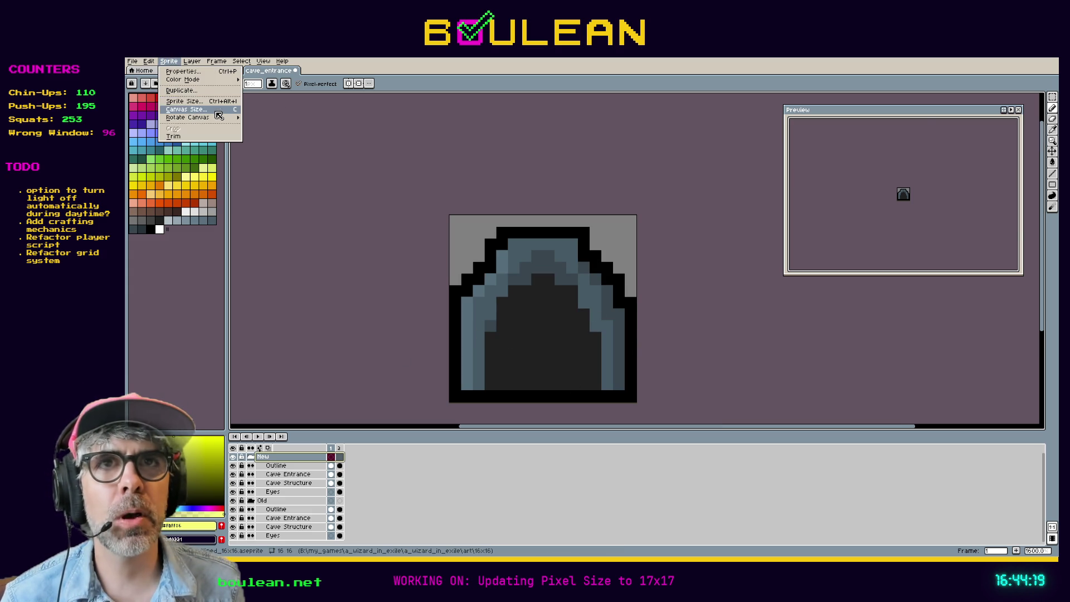
click(218, 115)
text(17)
click(953, 133)
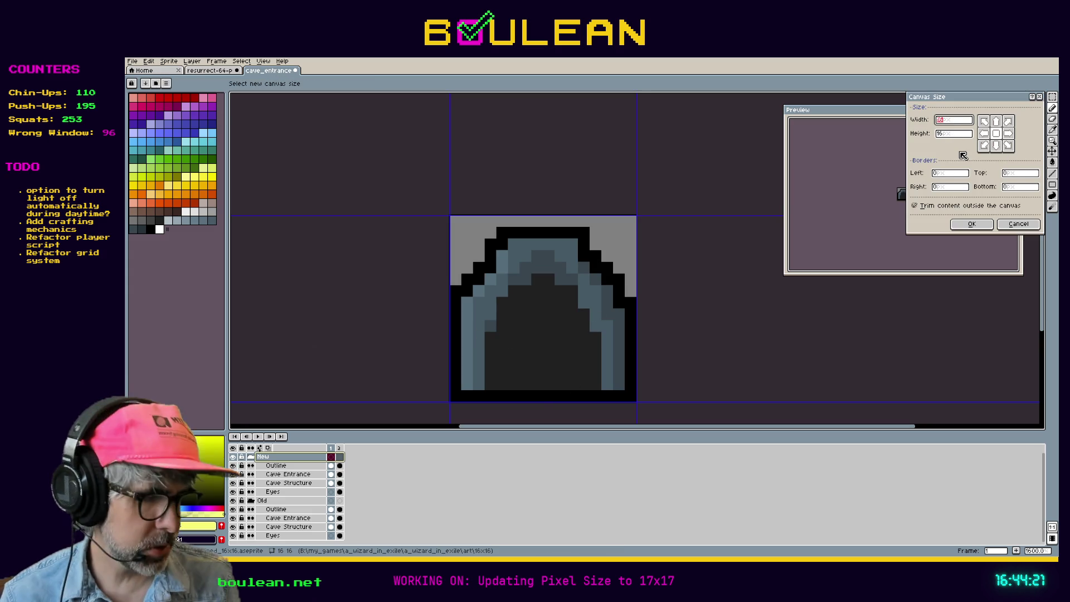
text(17)
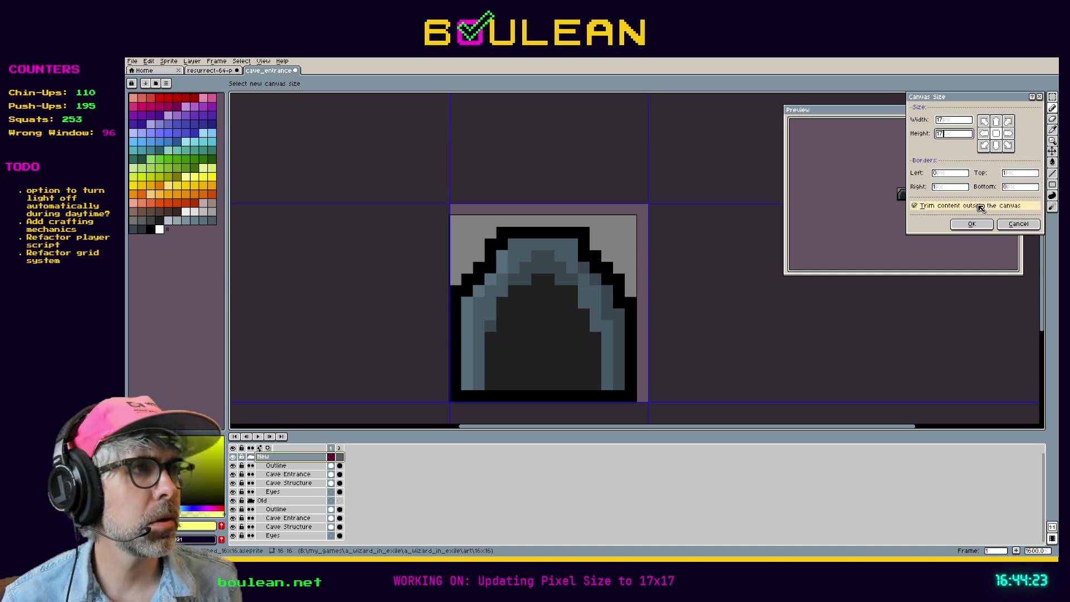
click(971, 224)
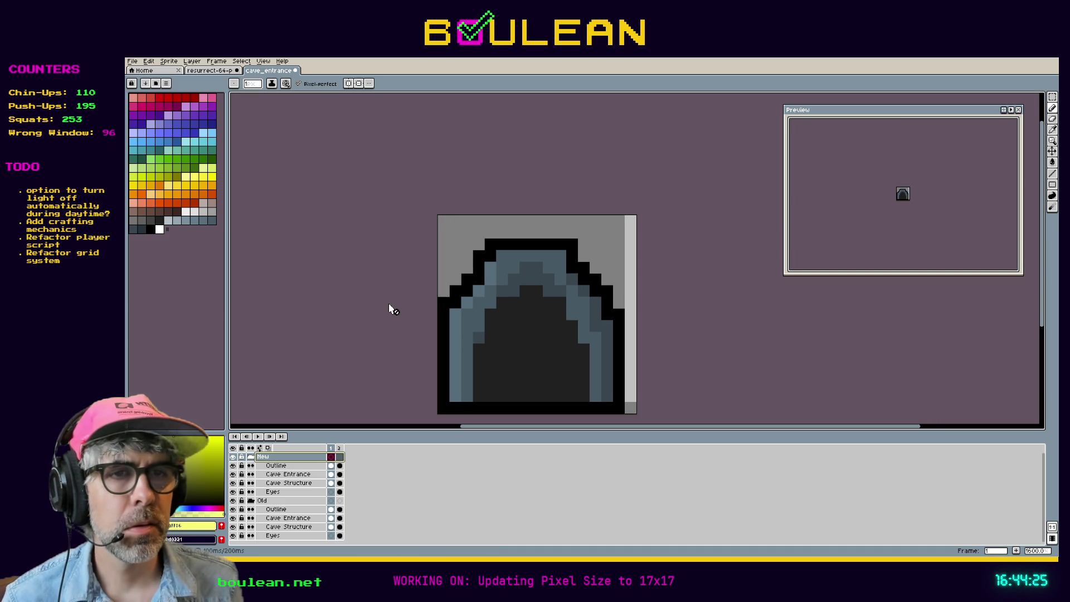
click(249, 501)
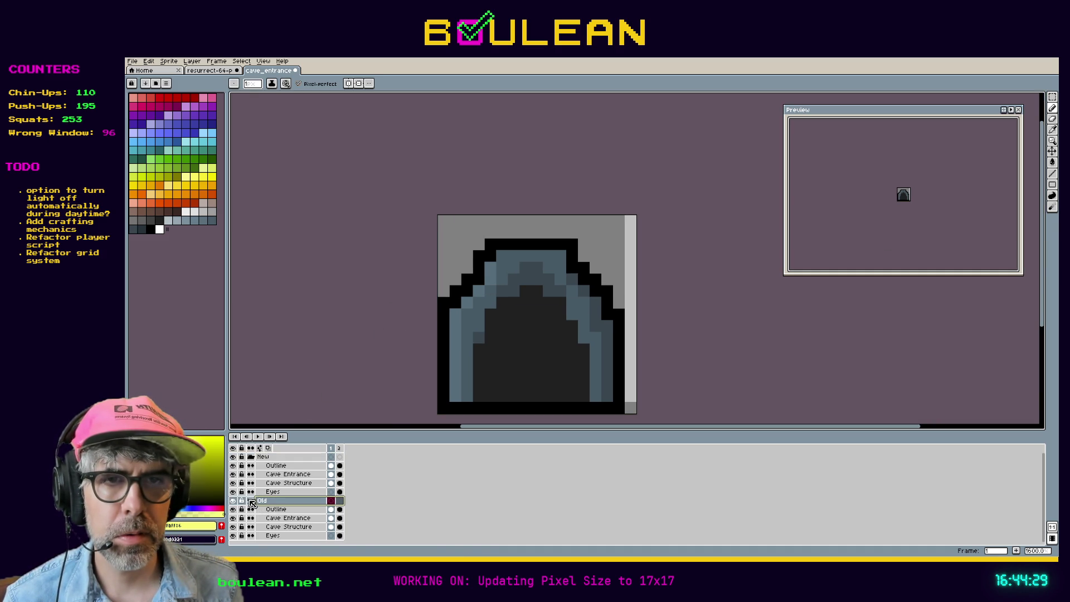
Collapse the Old group and, on frame 2, move New's Eyes layer above Outline
click(250, 501)
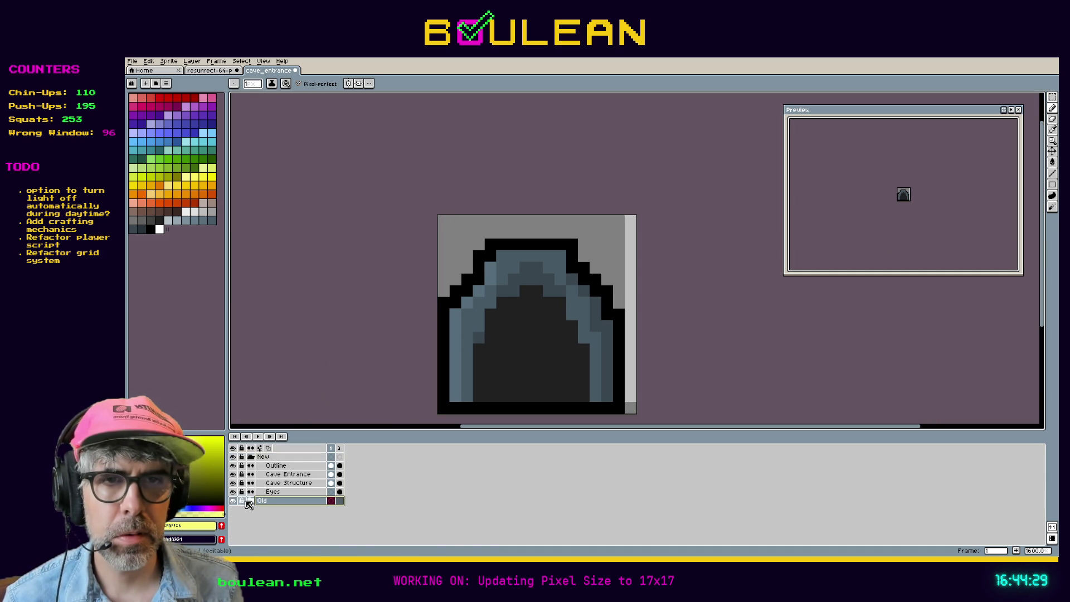
click(290, 469)
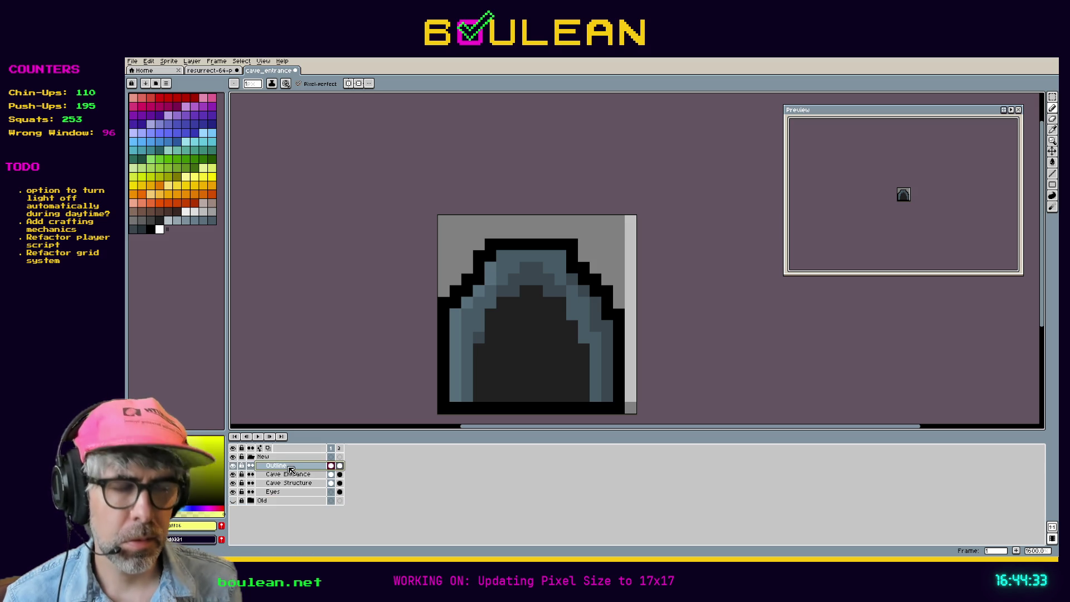
click(340, 450)
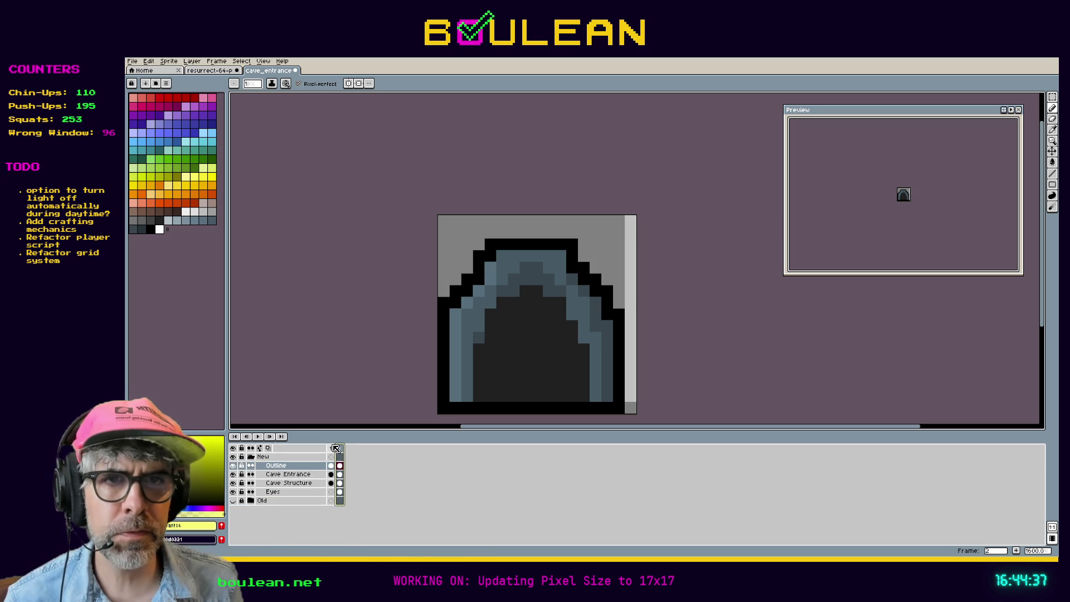
click(334, 449)
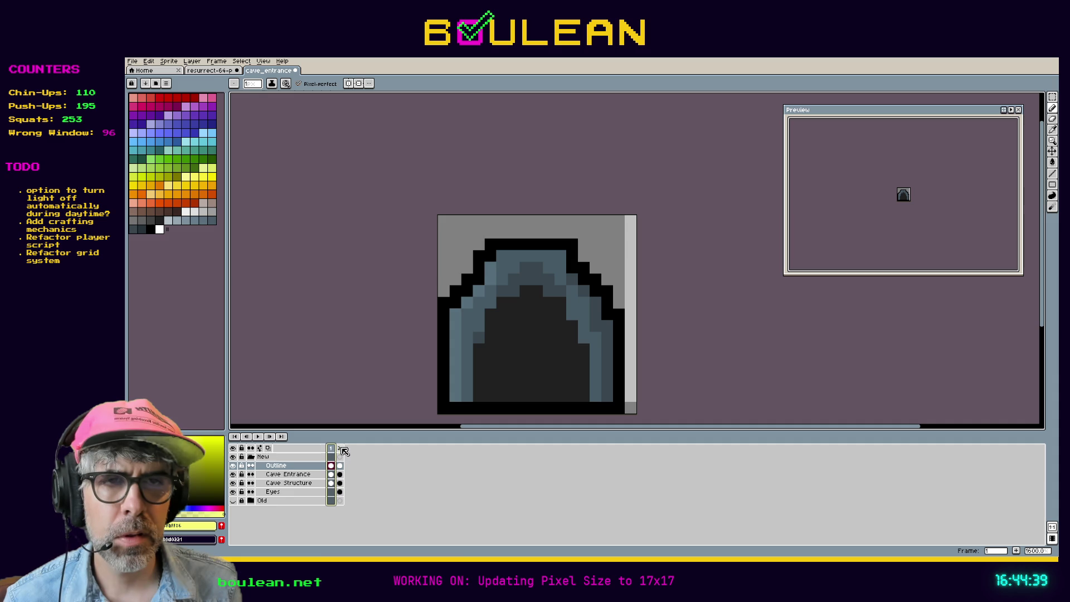
click(341, 450)
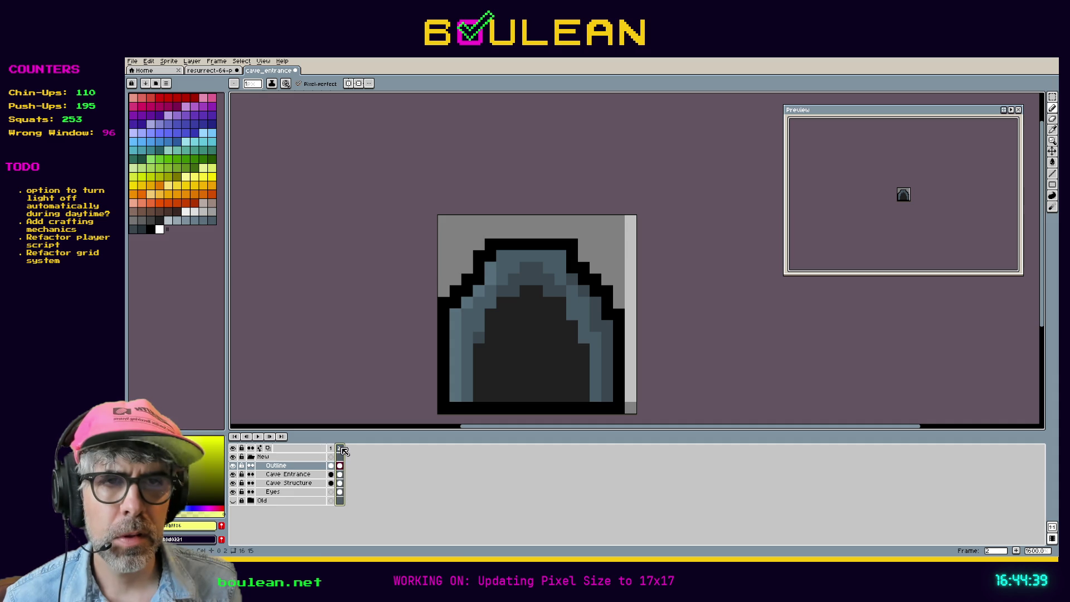
click(311, 485)
click(309, 493)
click(340, 493)
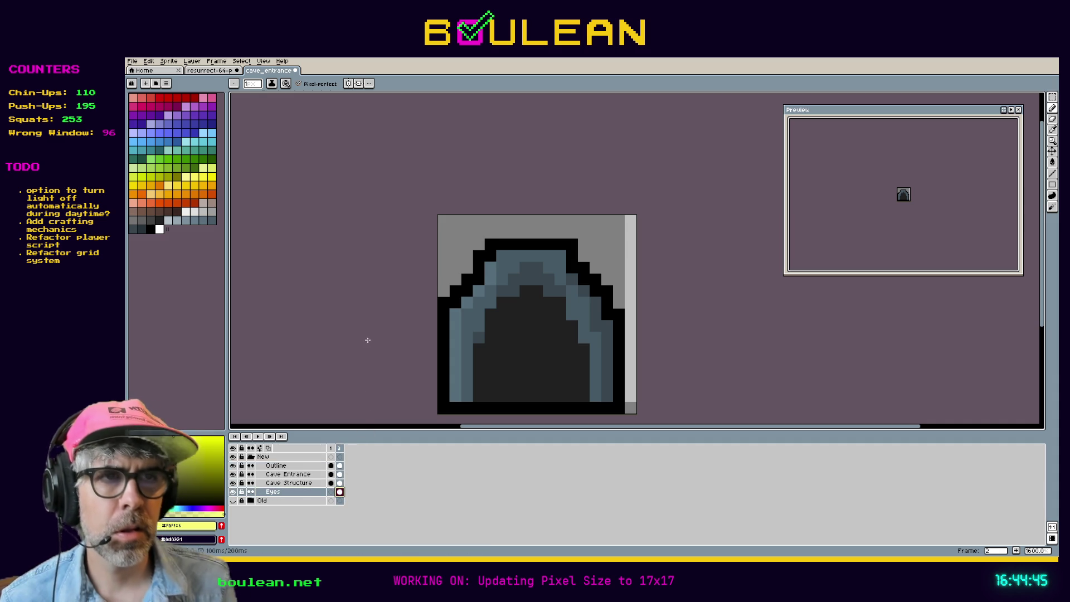
scroll(367, 339, down, 1)
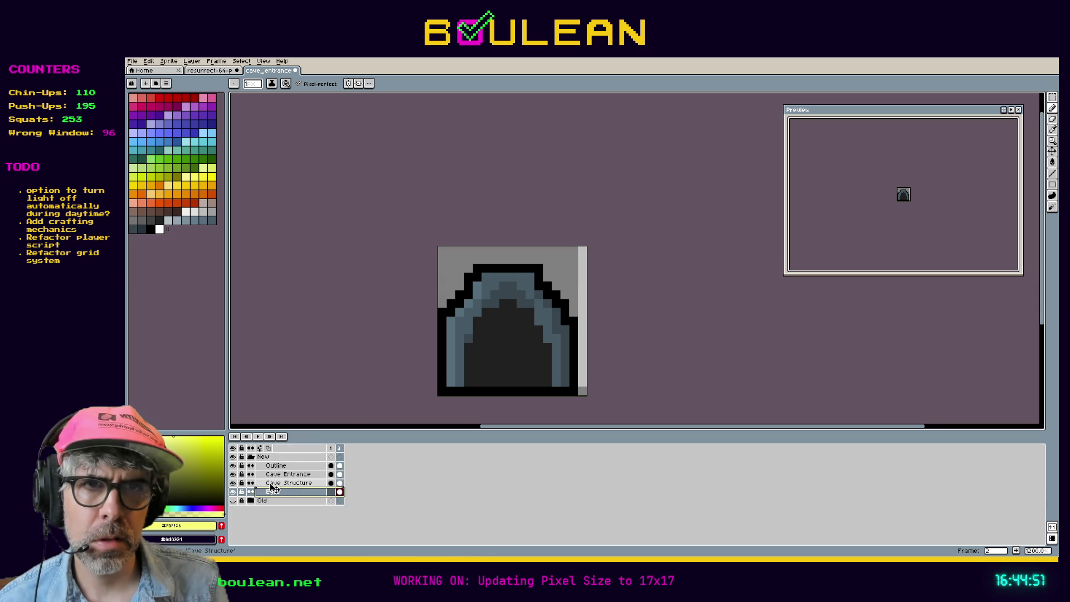
drag(276, 468, 275, 464)
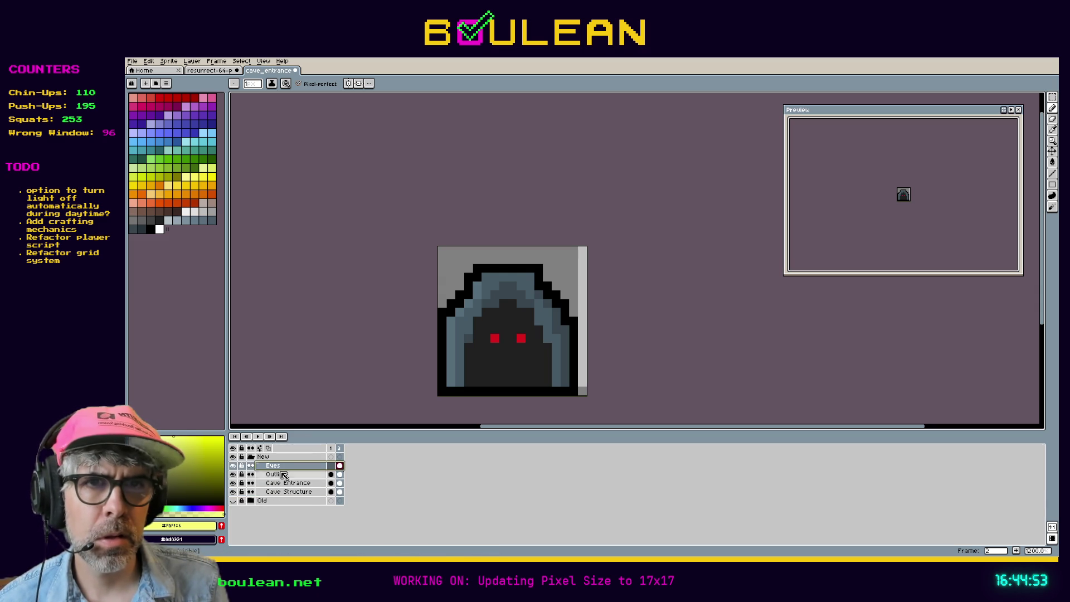
Move the Old group's Eyes layer to the top of that group, then collapse it
click(233, 501)
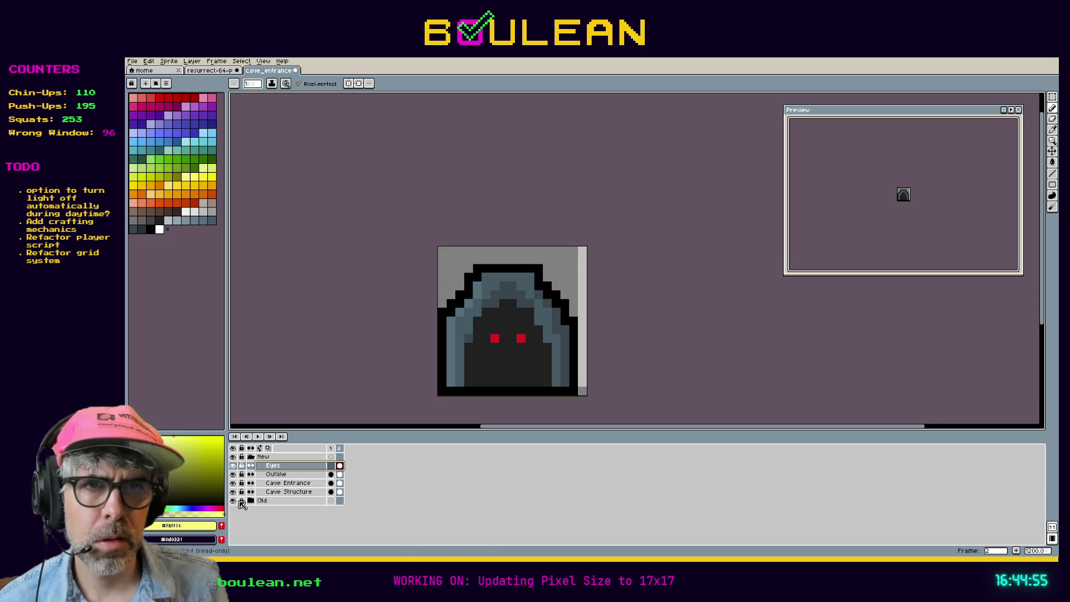
click(251, 501)
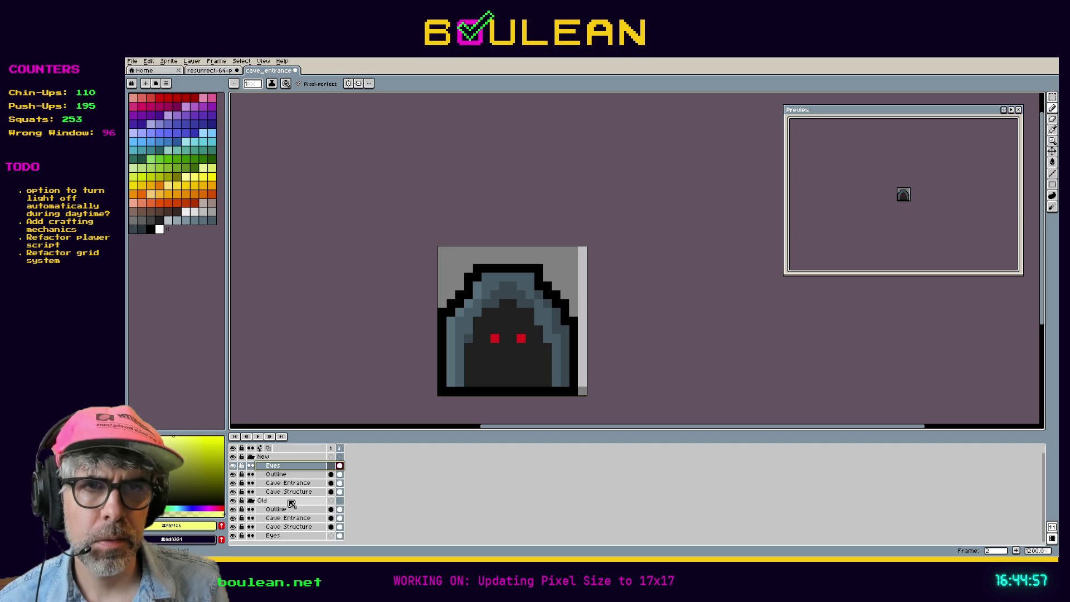
mouse_move(275, 536)
mouse_down()
mouse_move(273, 545)
mouse_move(271, 511)
mouse_up()
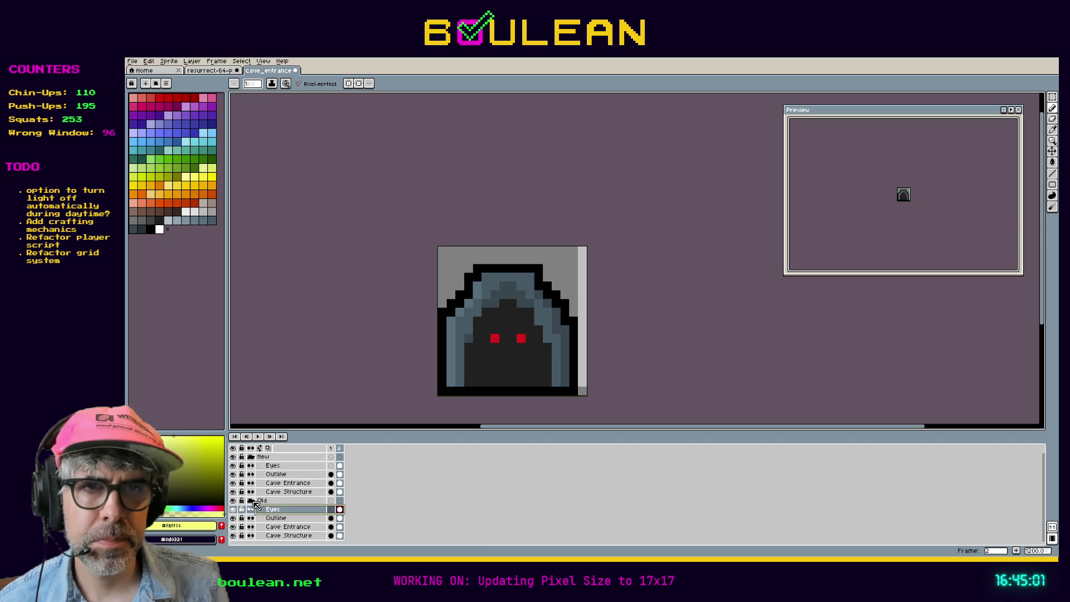
click(251, 501)
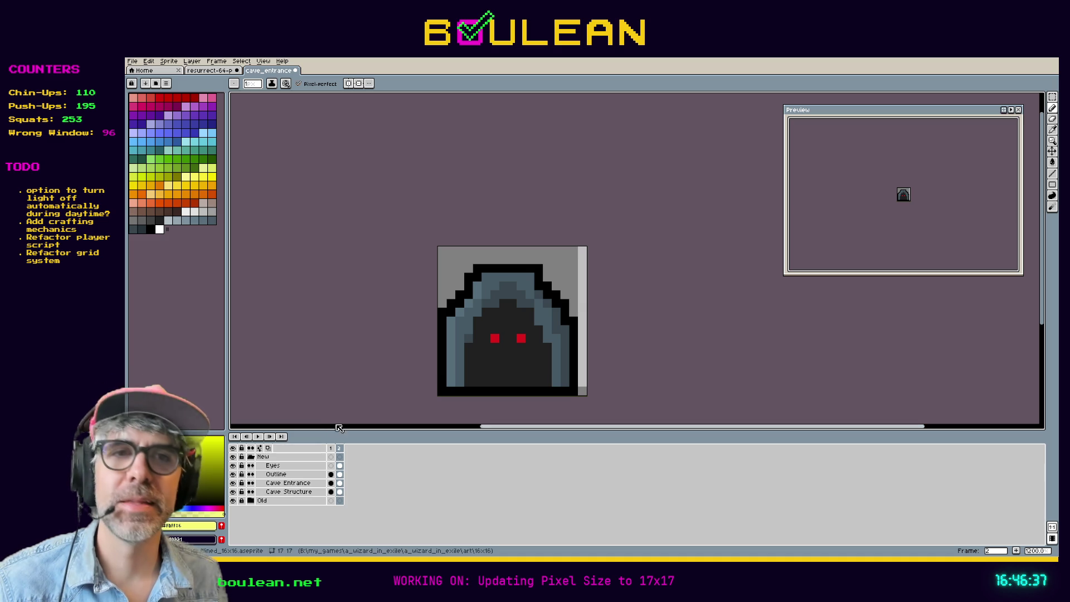
On frame 1, hide the Old group and show the Cave Structure layer
click(333, 450)
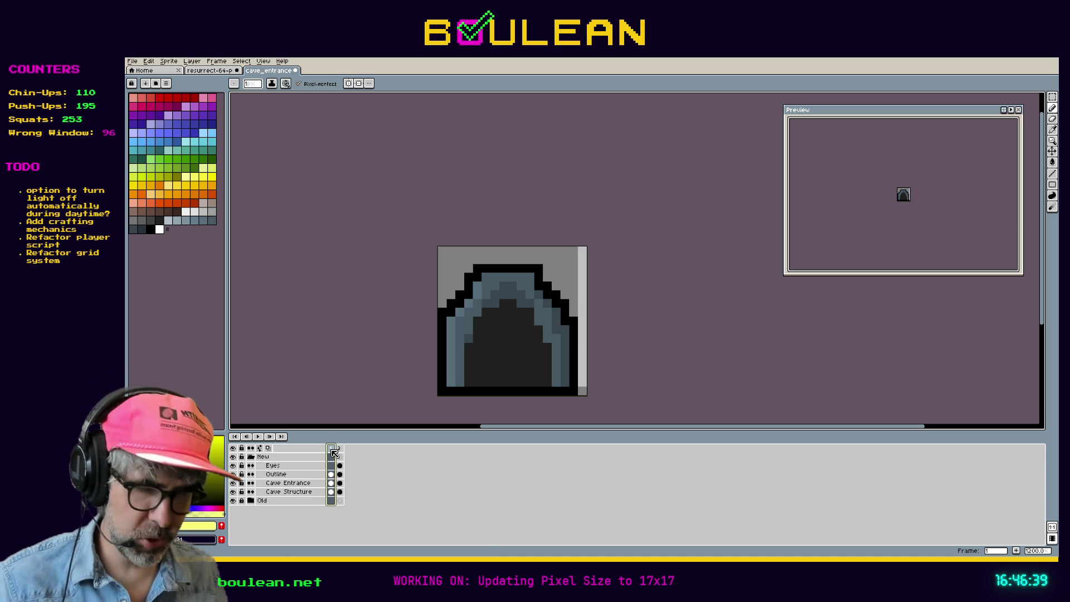
key(m)
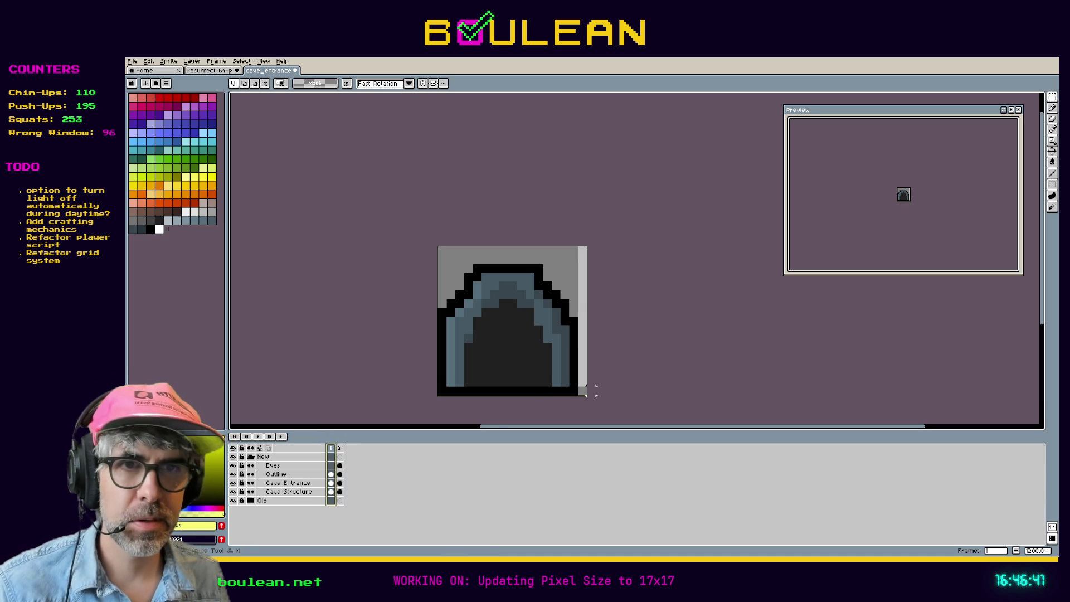
click(284, 474)
mouse_move(579, 388)
mouse_down()
mouse_move(504, 249)
mouse_move(437, 245)
mouse_up()
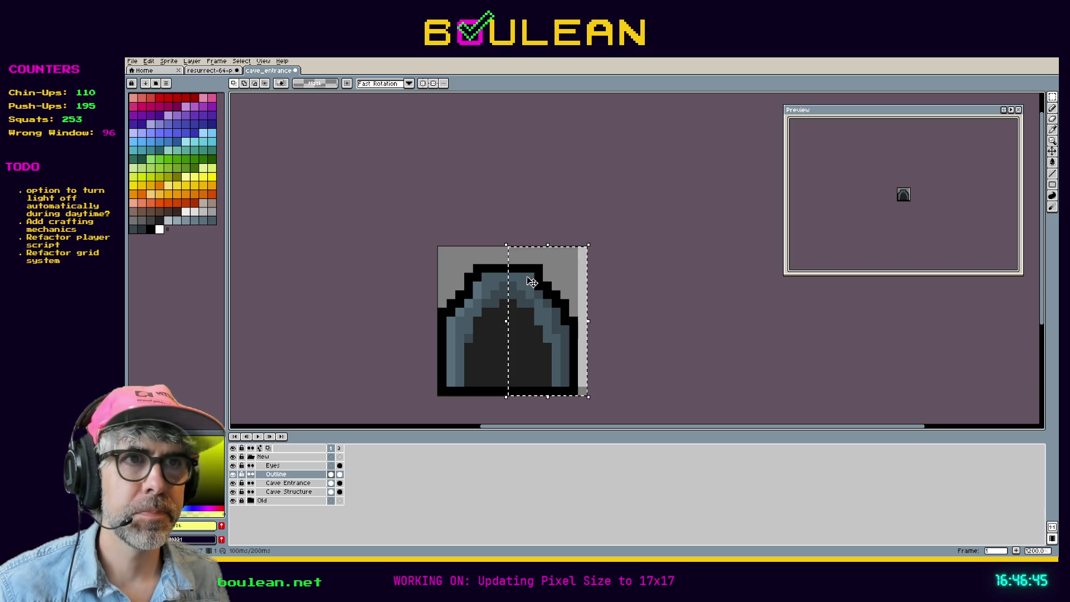
click(530, 284)
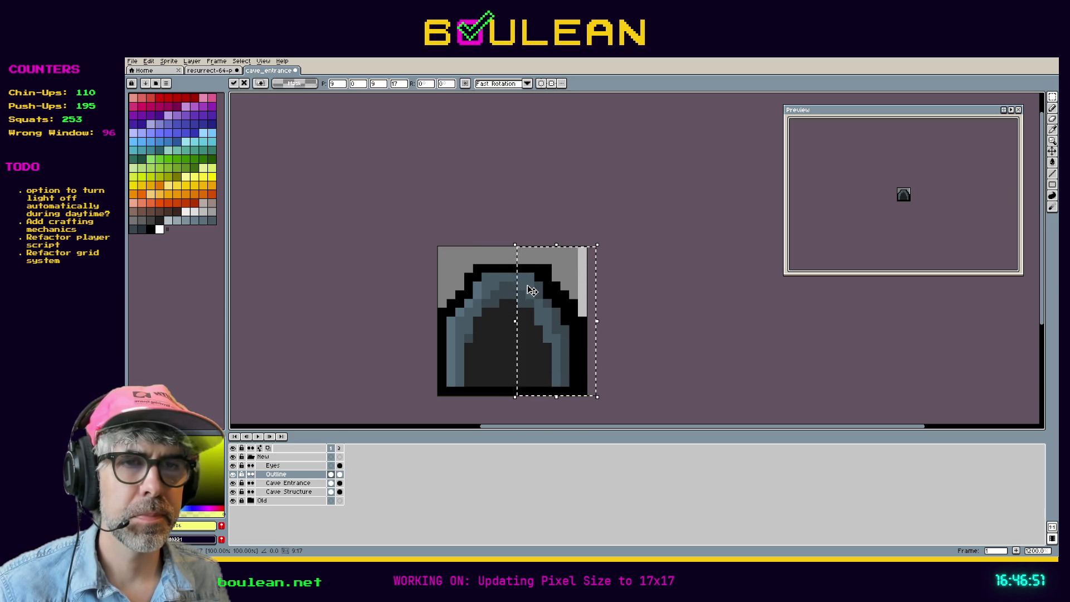
click(301, 483)
click(233, 484)
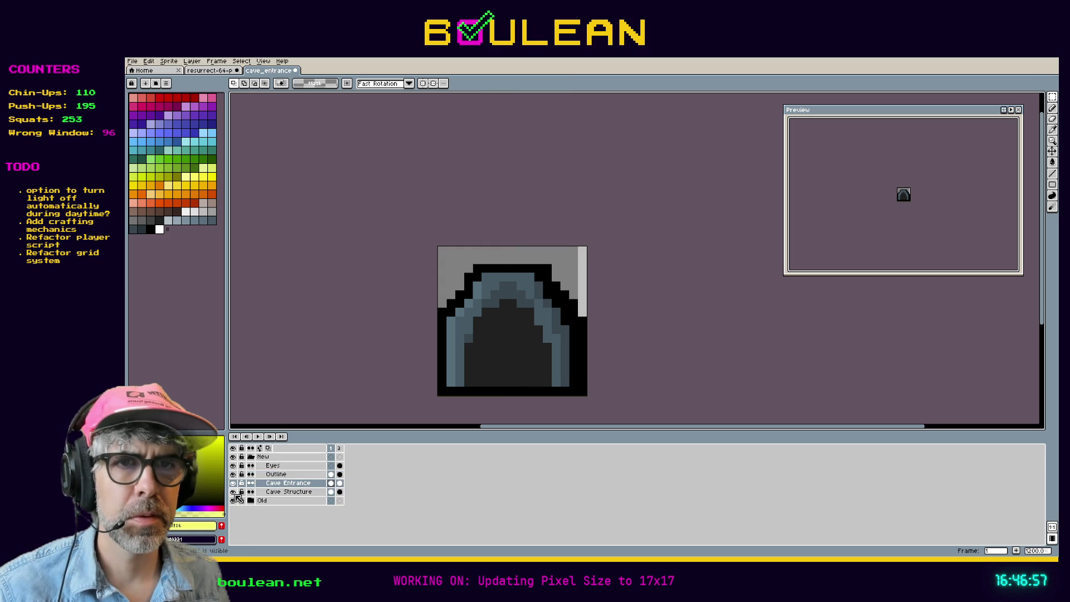
click(234, 493)
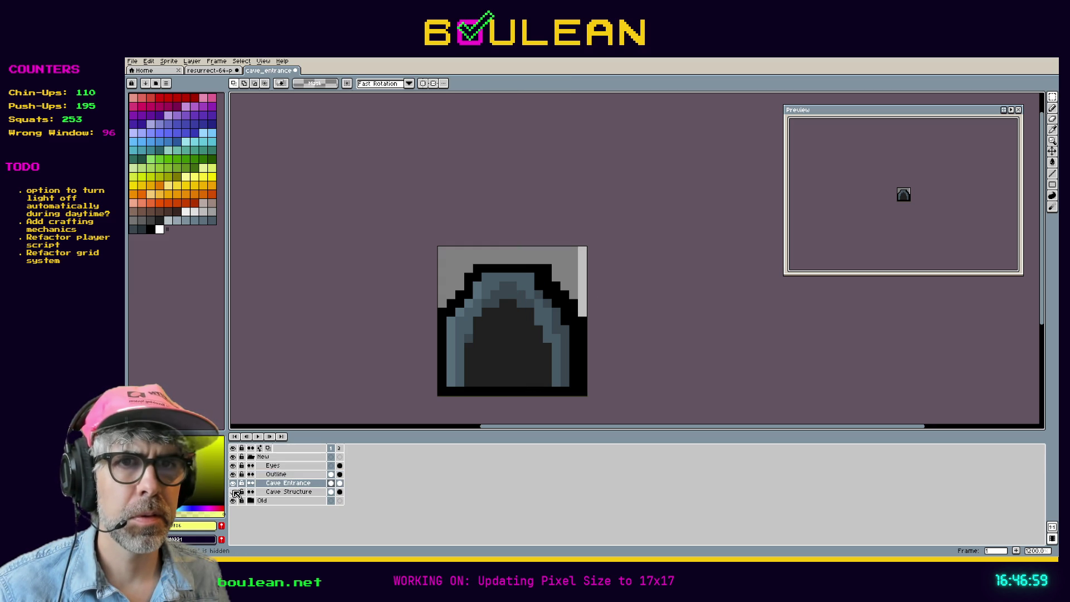
click(234, 487)
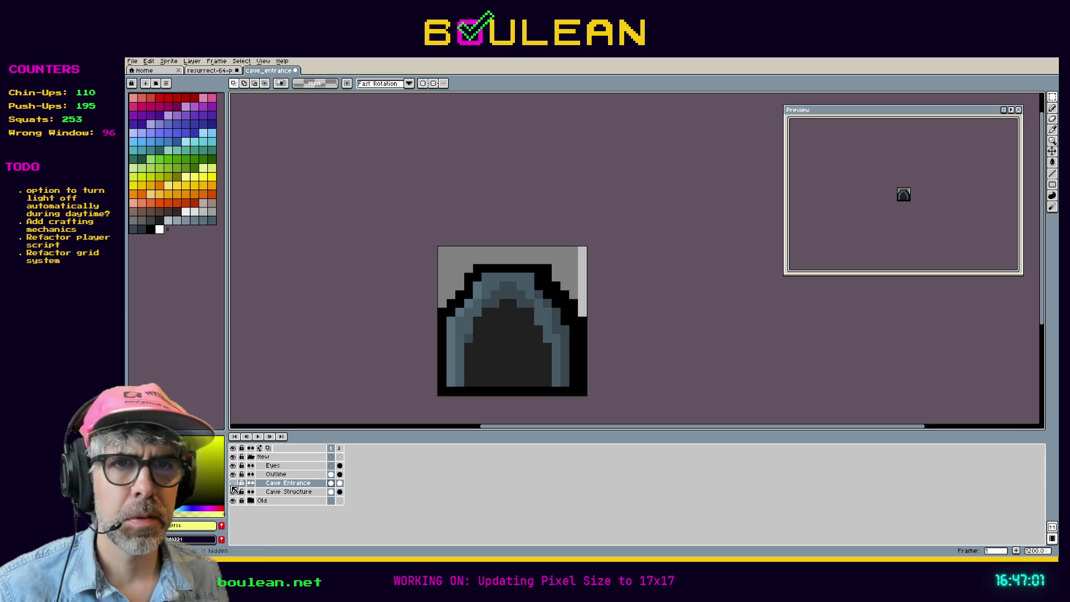
click(234, 500)
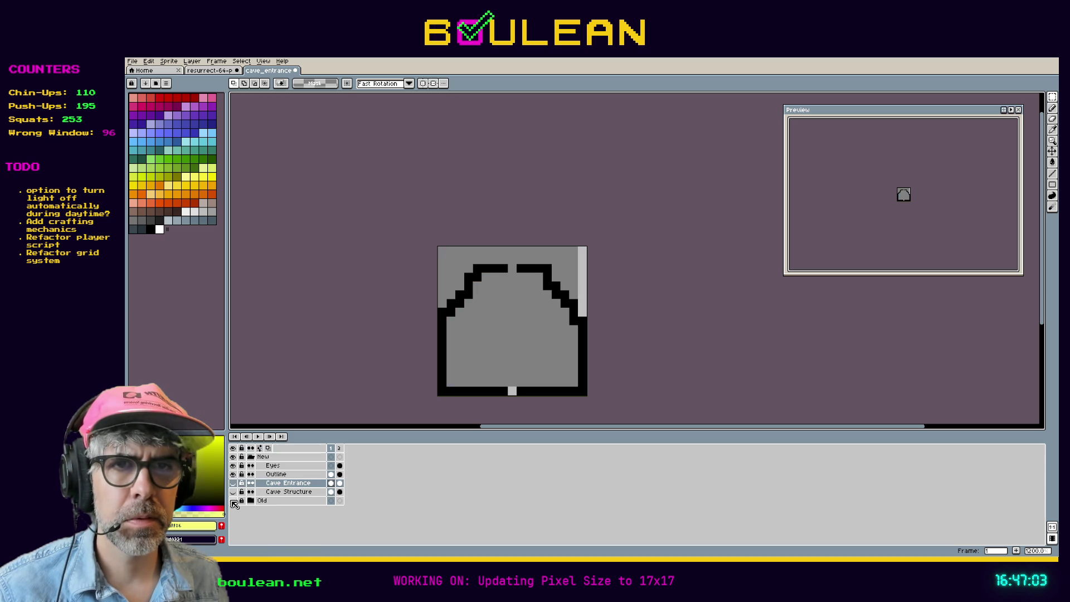
click(235, 491)
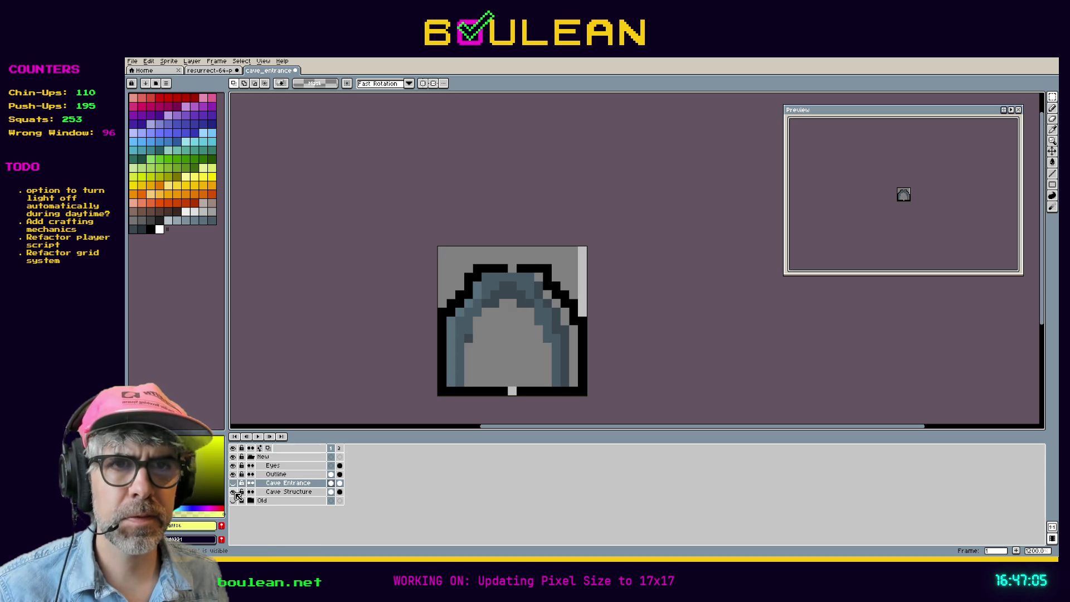
Shift the right half of the Cave Structure layer one pixel right
click(246, 493)
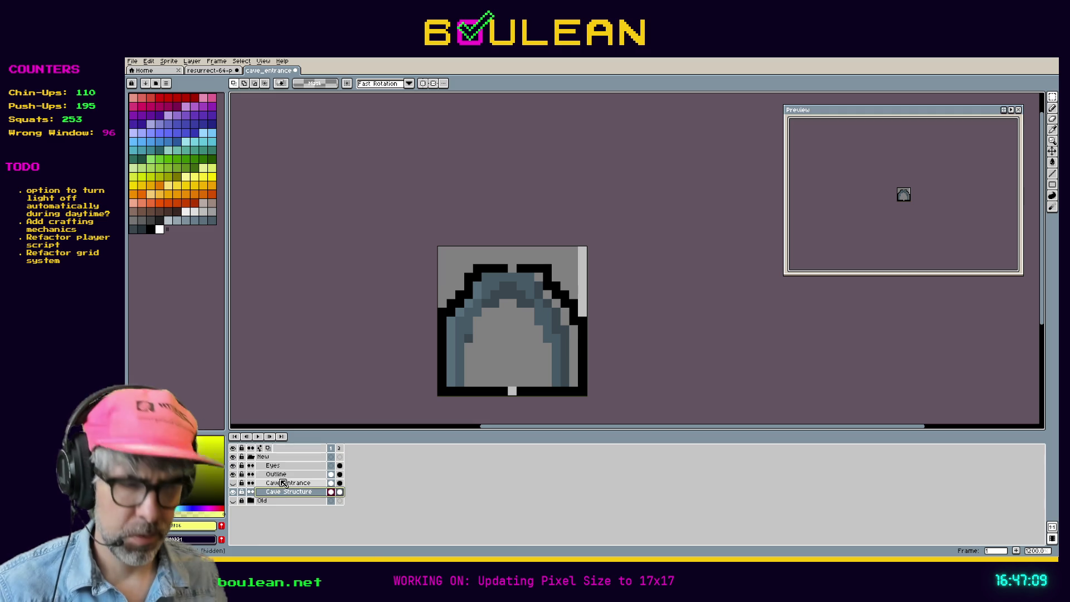
mouse_move(581, 390)
mouse_down()
mouse_move(511, 276)
mouse_move(554, 296)
mouse_move(511, 279)
mouse_move(507, 266)
mouse_up()
drag(535, 301, 544, 301)
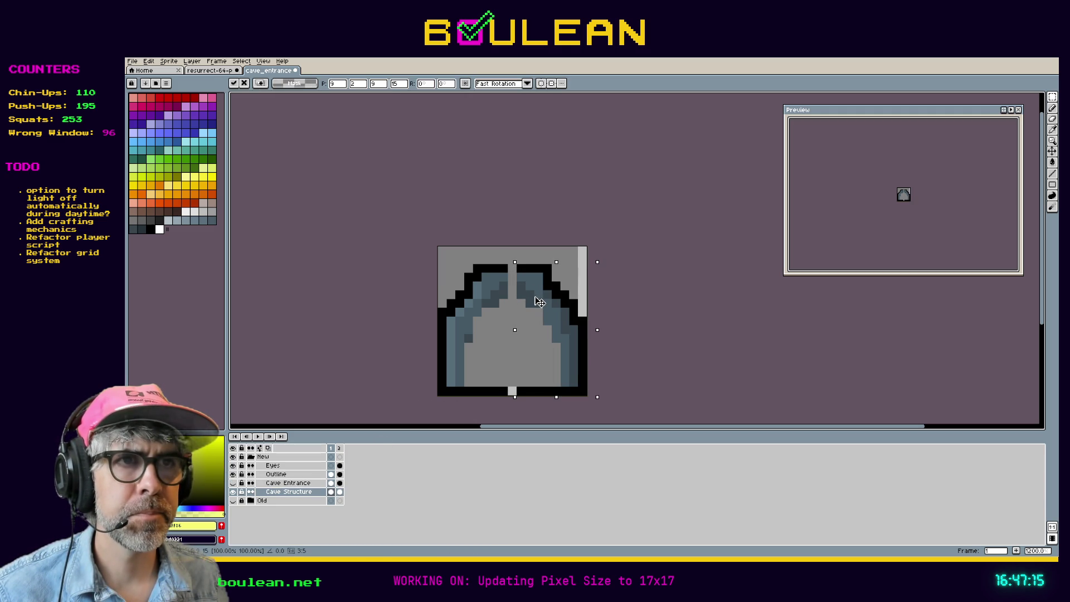
Show the Cave Entrance layer, shift its right half one pixel right, and deselect
click(296, 482)
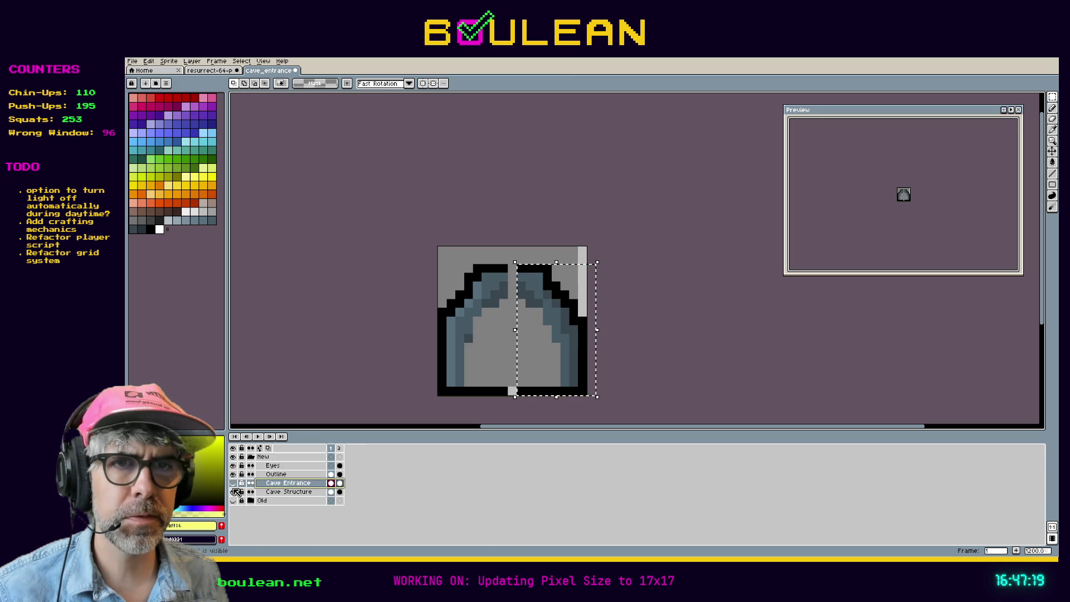
click(232, 482)
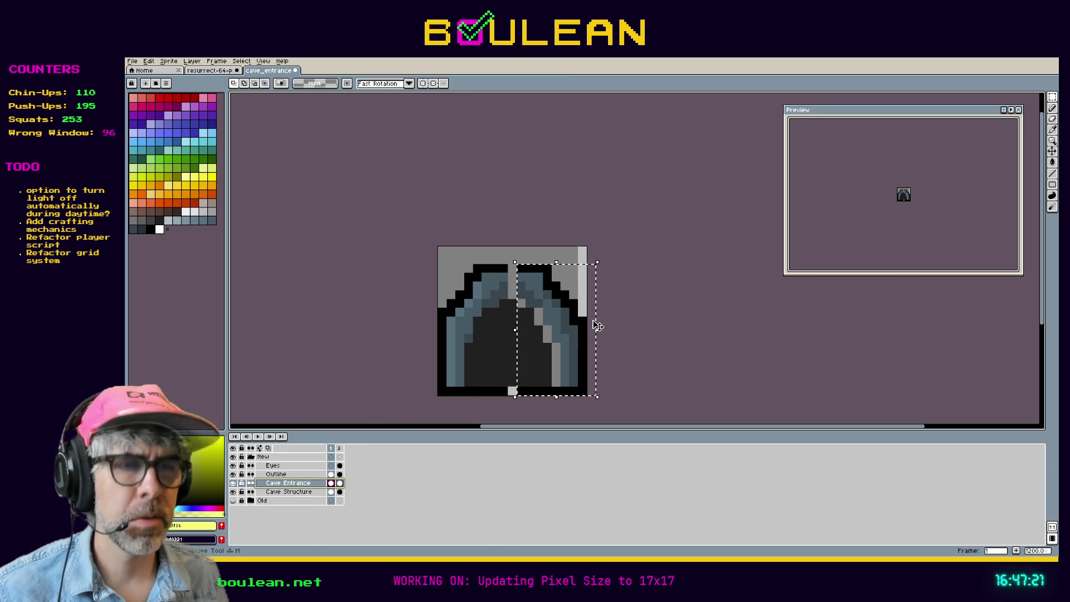
key(ctrl+d)
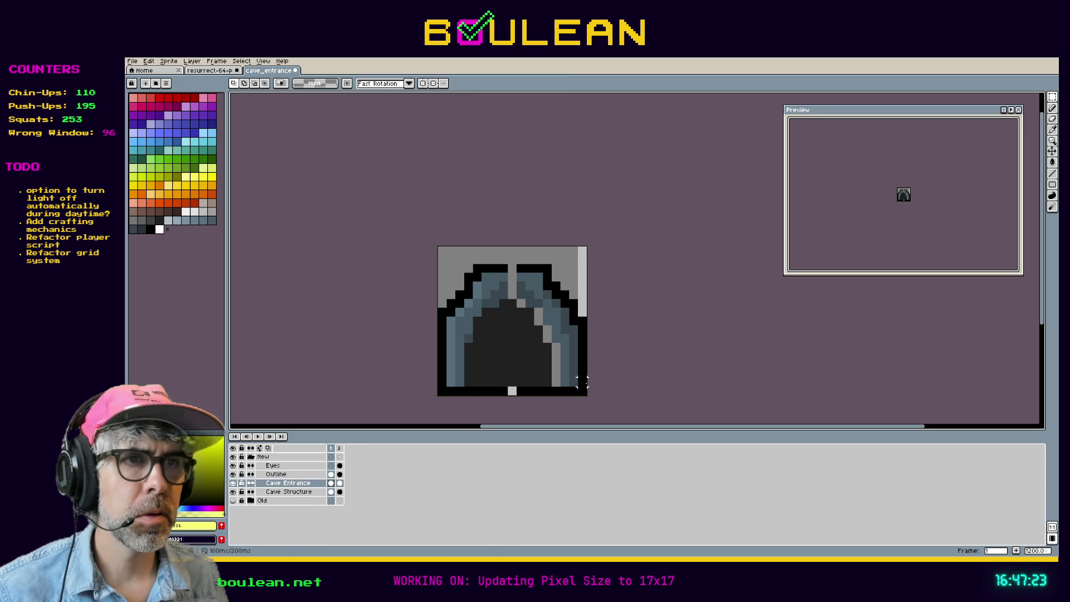
drag(581, 390, 507, 245)
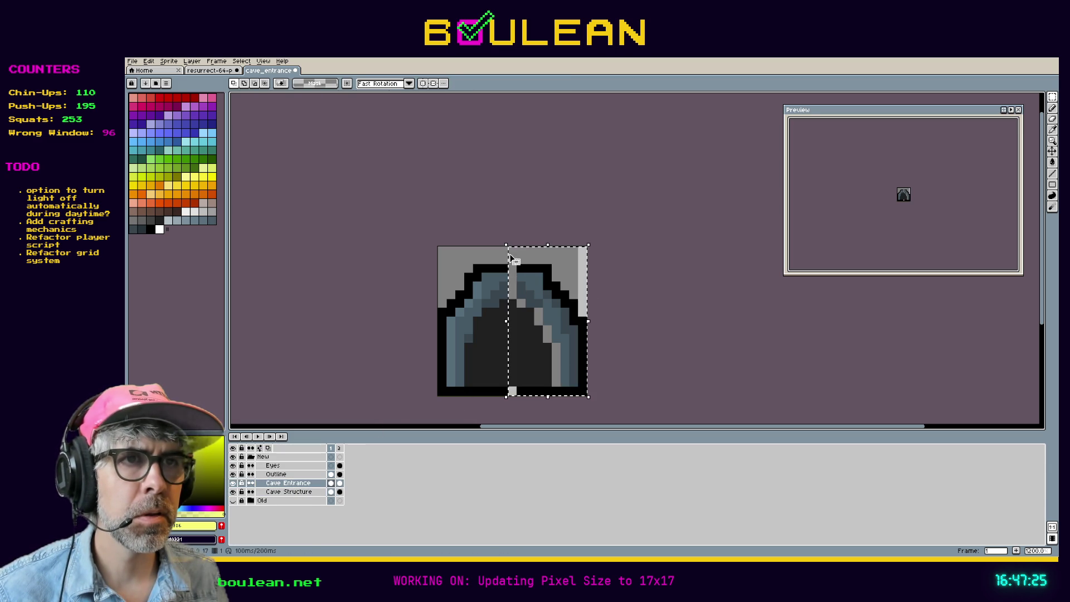
click(519, 356)
key(shift+h)
key(Right)
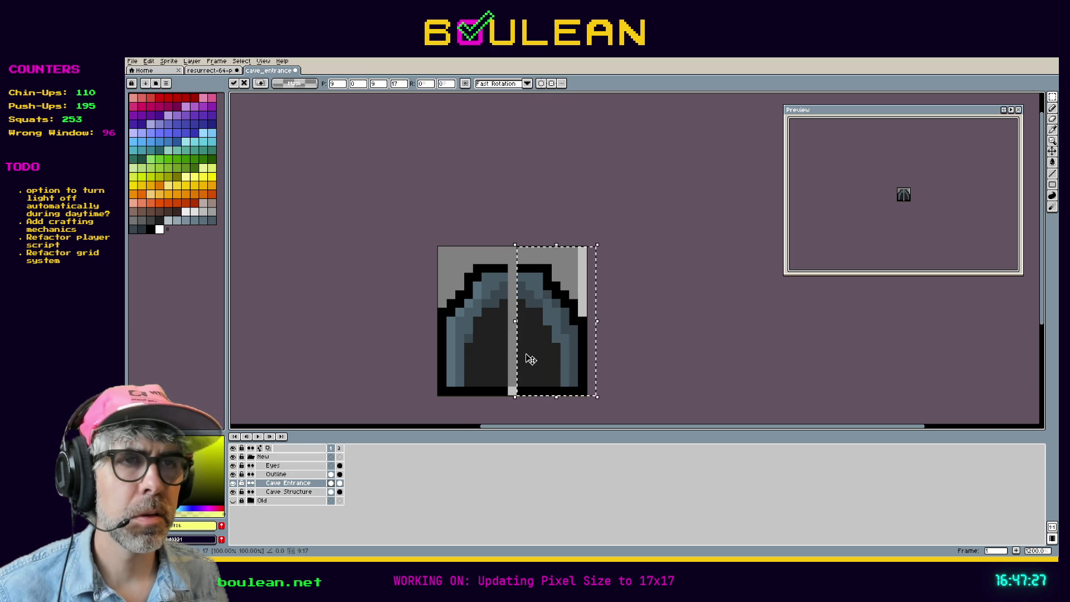
key(ctrl+d)
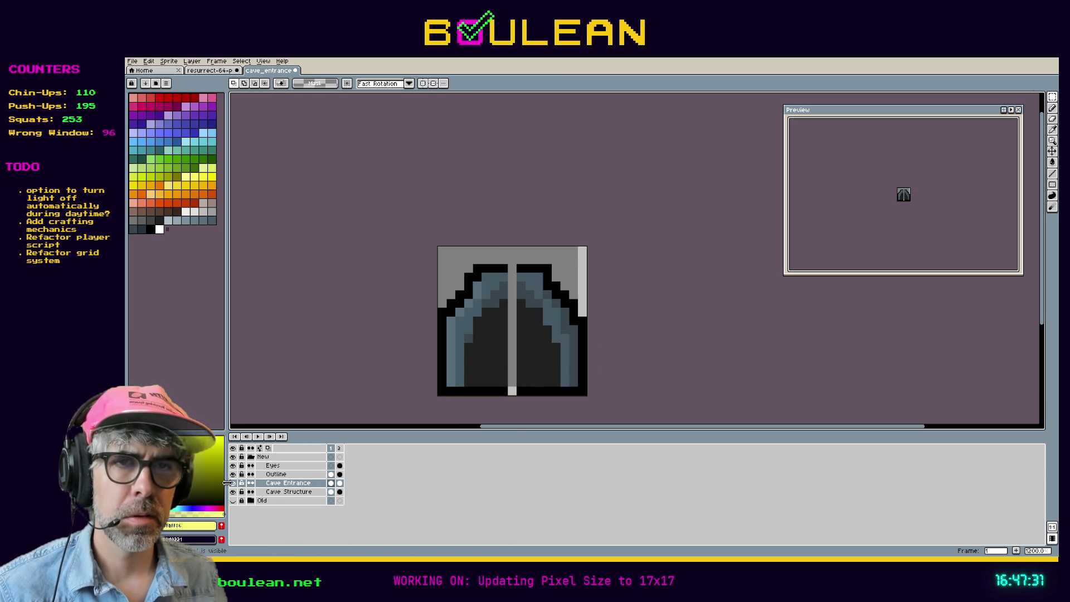
Paint the centre seam on the Cave Entrance layer with the dark entrance colour
click(234, 483)
click(234, 483)
click(272, 491)
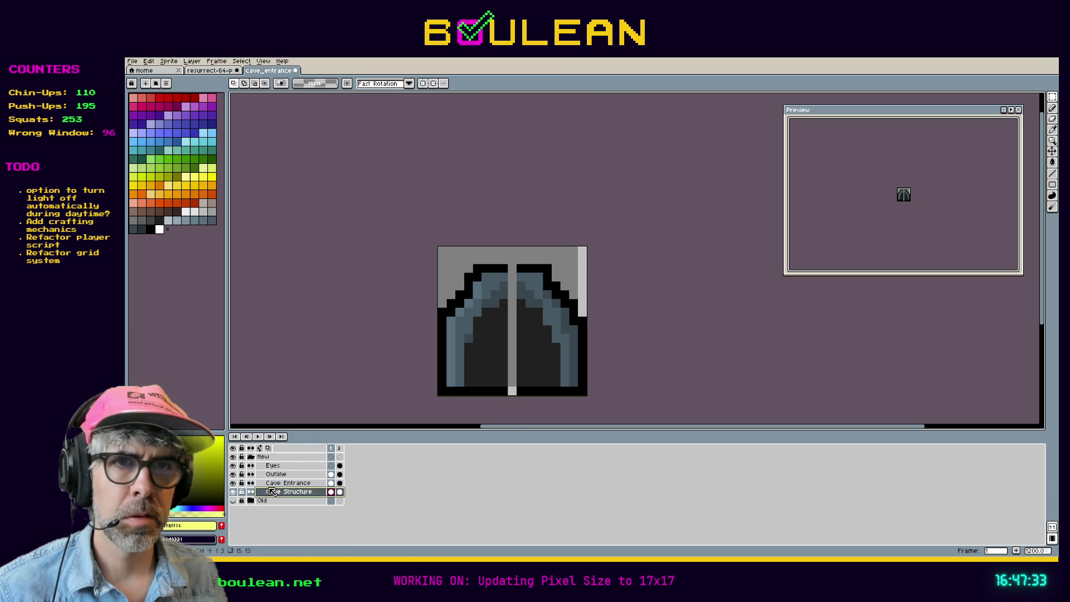
click(272, 483)
key(i)
click(488, 365)
key(b)
mouse_move(511, 303)
mouse_down()
mouse_move(510, 370)
mouse_move(494, 320)
mouse_up()
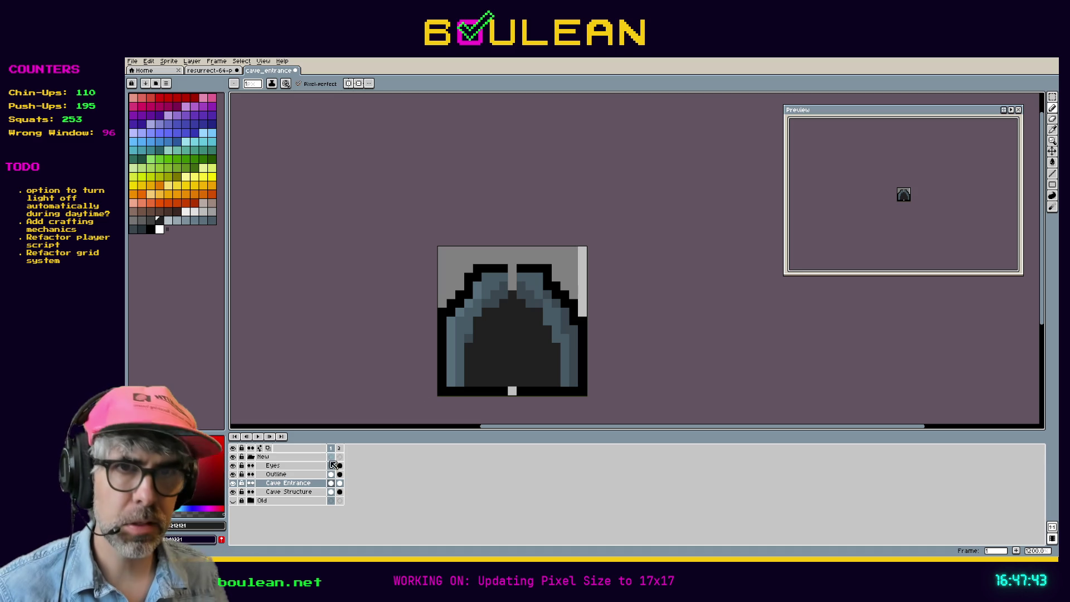
Fill the arch's seam pixels, including the top one, with the blue-grey arch colour
click(292, 494)
key(i)
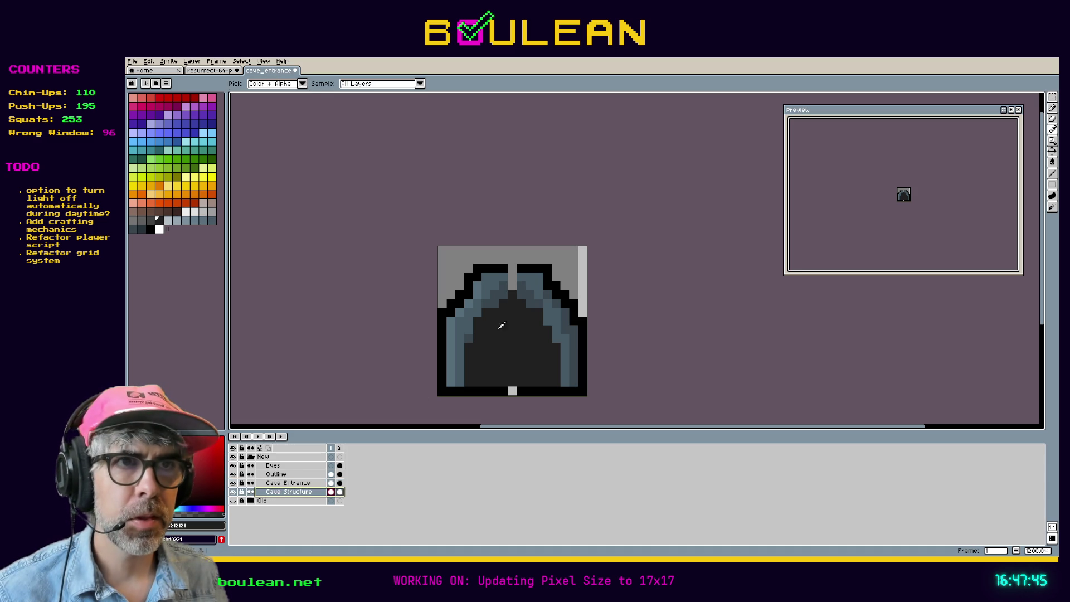
key(v)
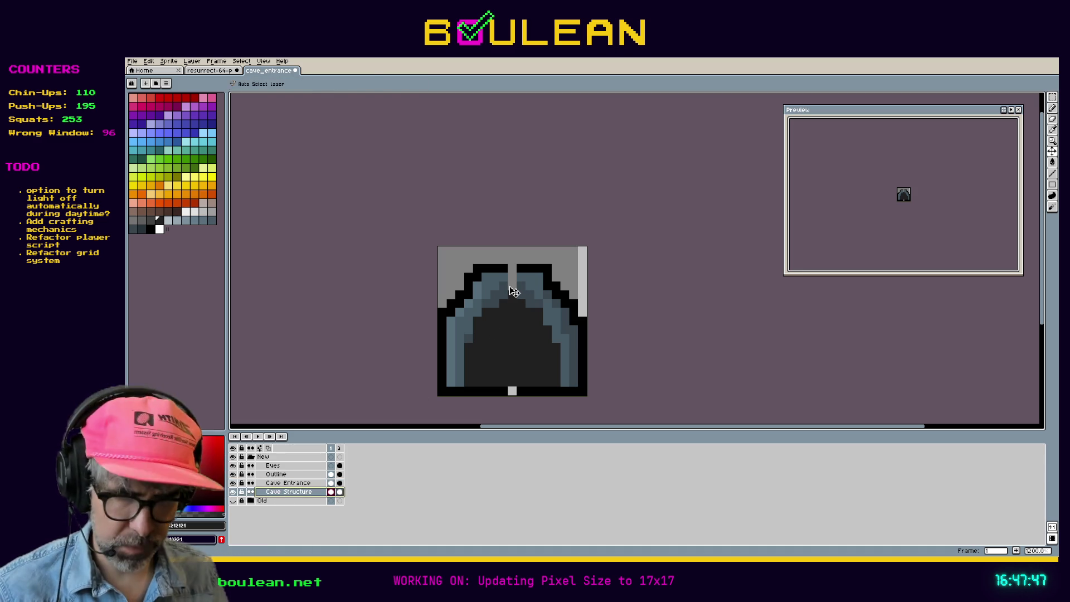
key(b)
click(494, 304)
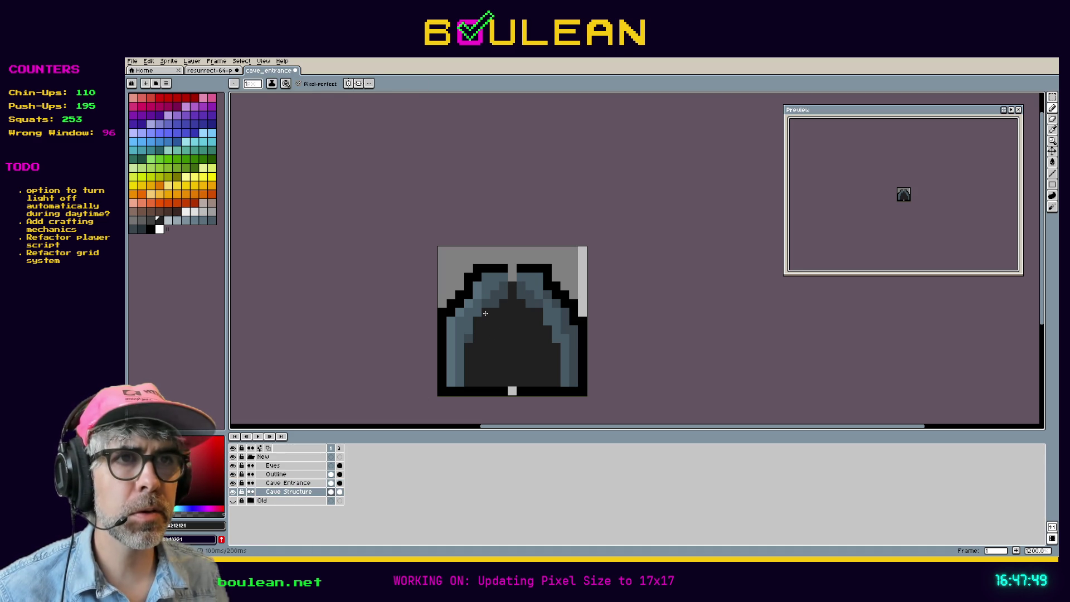
key(i)
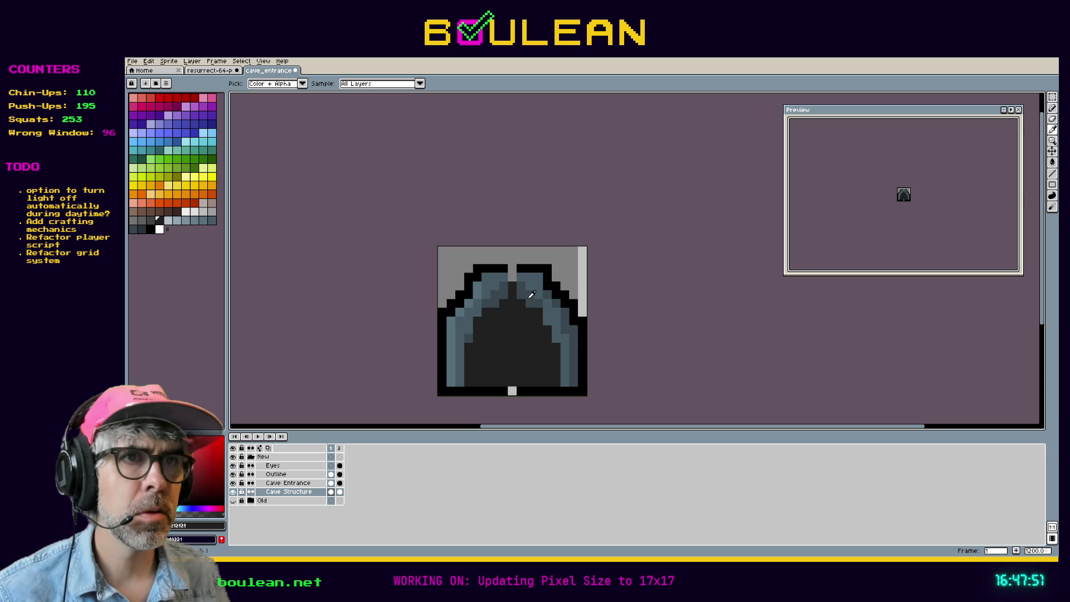
key(b)
click(288, 483)
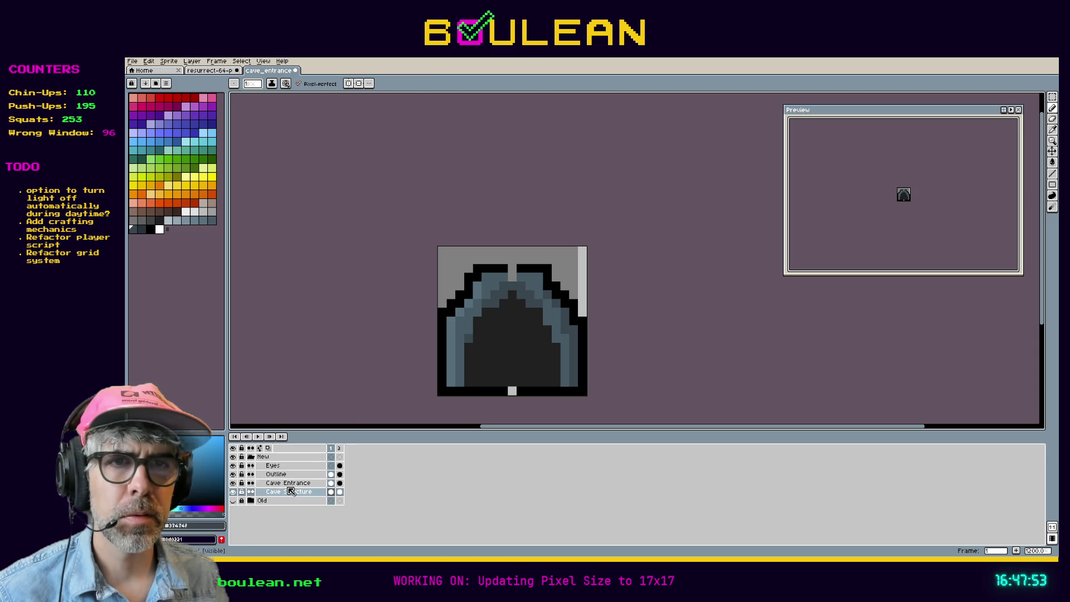
alt+click(496, 281)
key(alt)
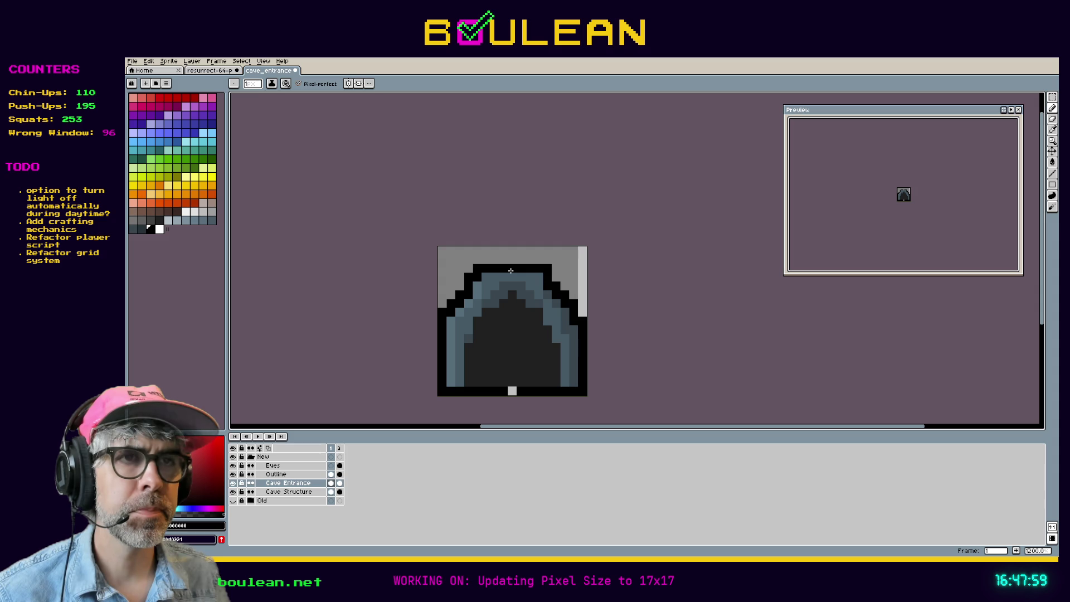
alt+click(511, 277)
click(511, 270)
Add a black outline pixel at the arch peak to form a raised point
alt+click(520, 267)
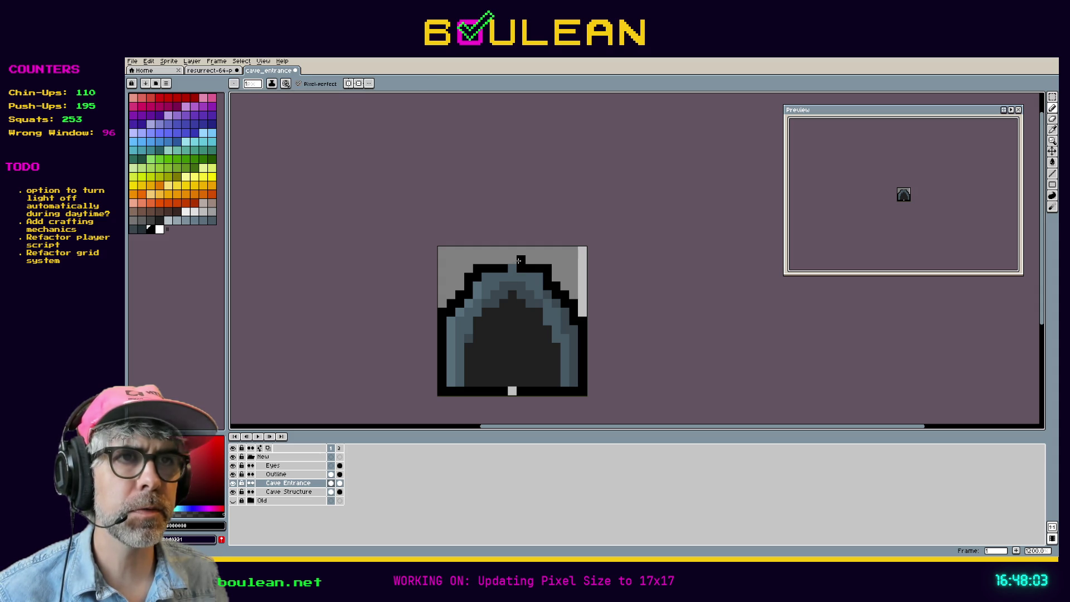
click(503, 260)
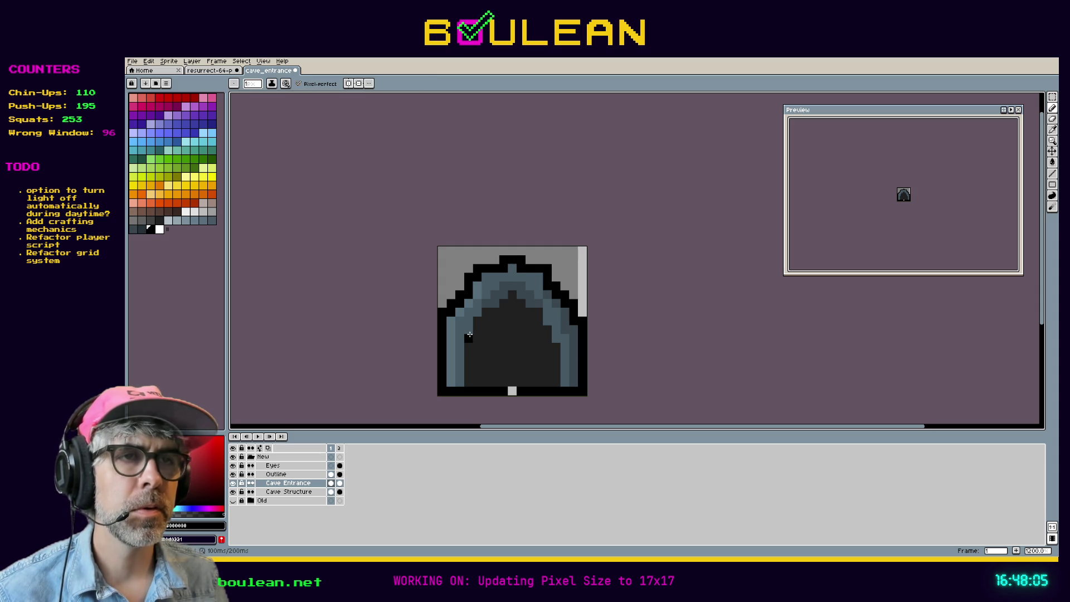
alt+click(505, 270)
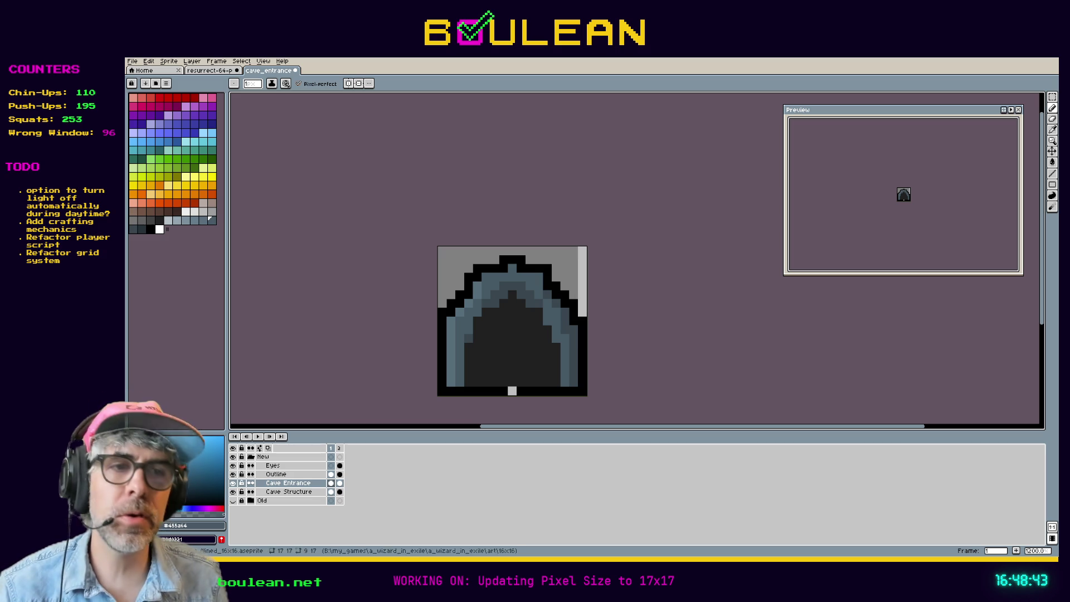
key(alt+Tab)
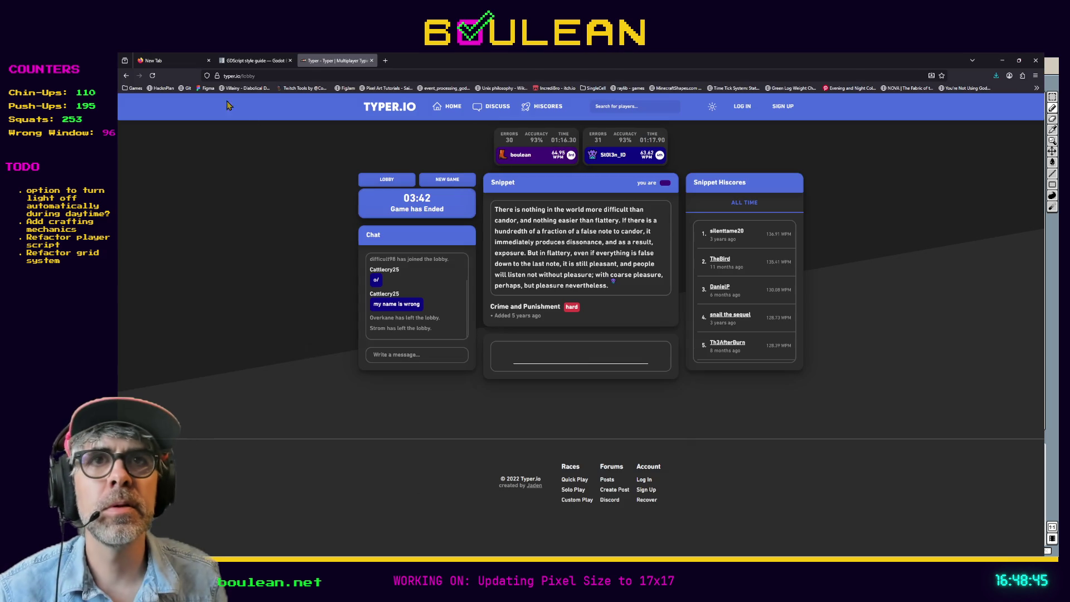
click(175, 108)
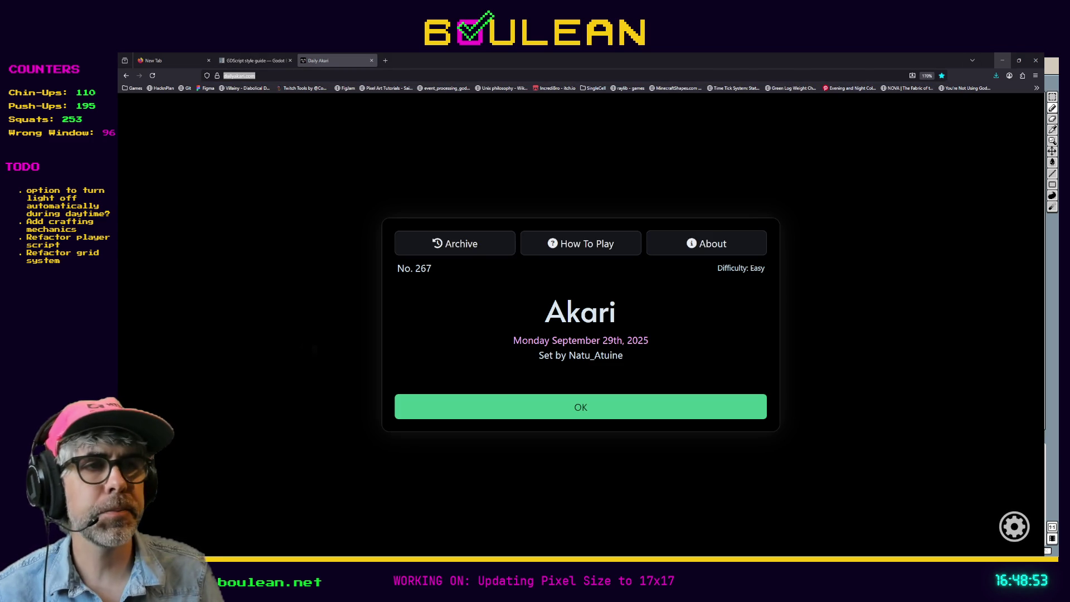
click(1001, 60)
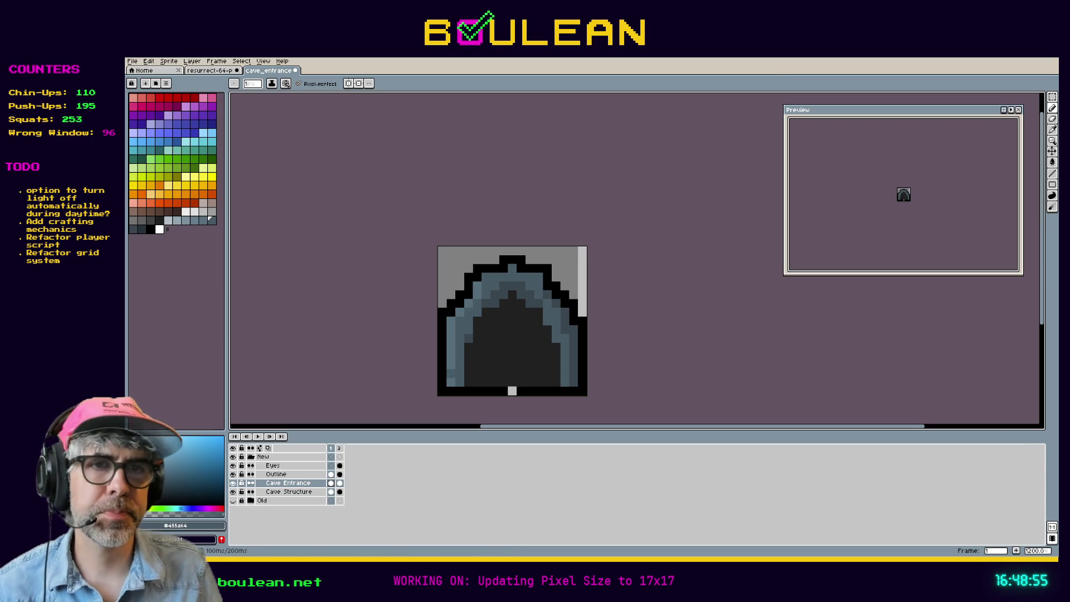
Add dark Outline pixels on the arch's left inner edge and left step, picking slate from the arch
click(276, 474)
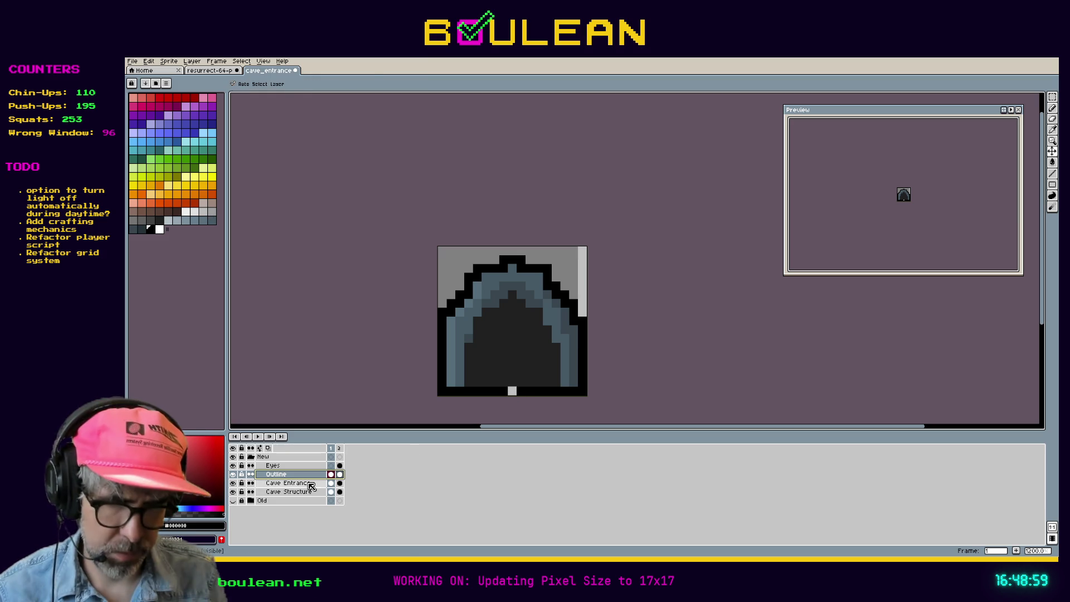
key(b)
click(450, 348)
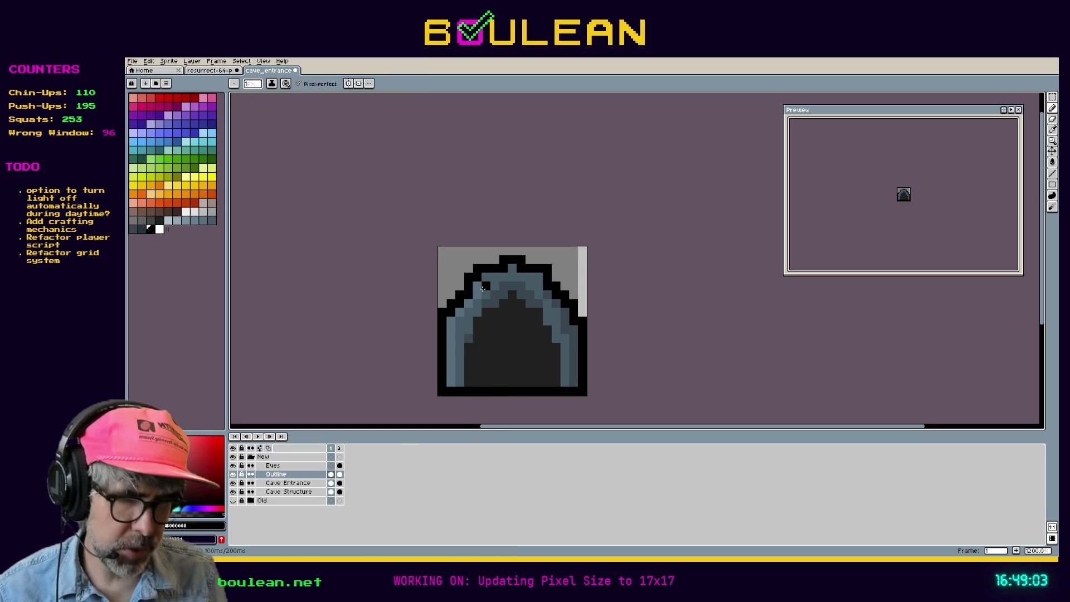
click(303, 490)
key(i)
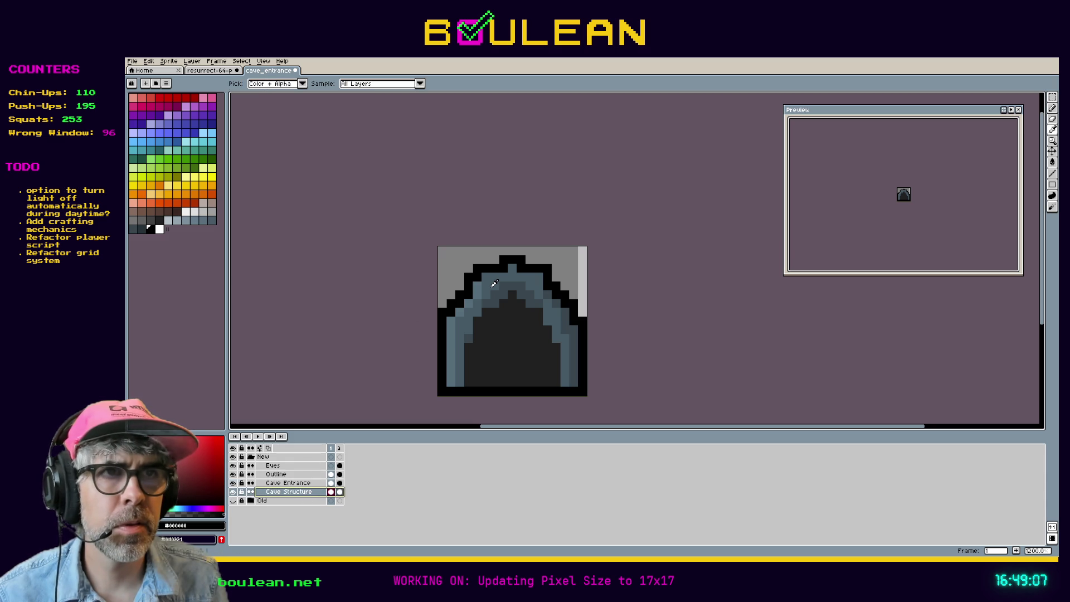
click(495, 284)
key(b)
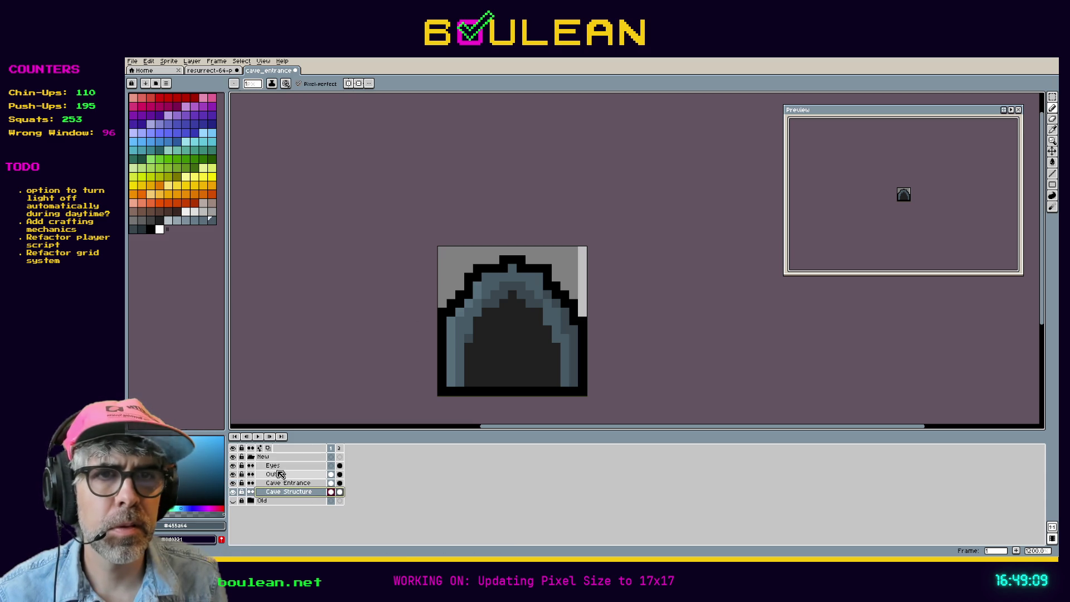
click(279, 474)
click(459, 294)
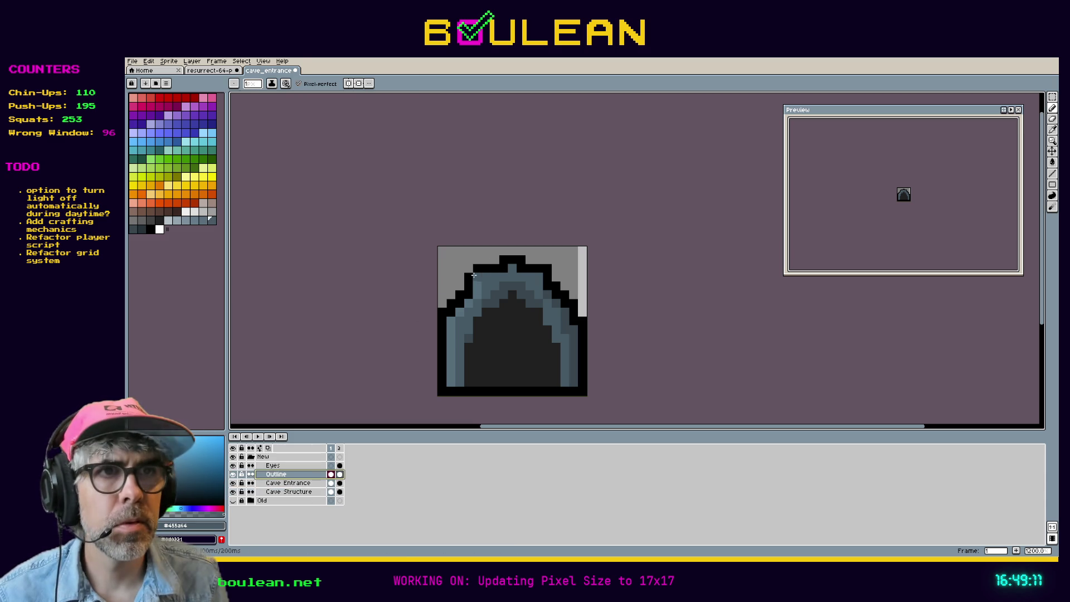